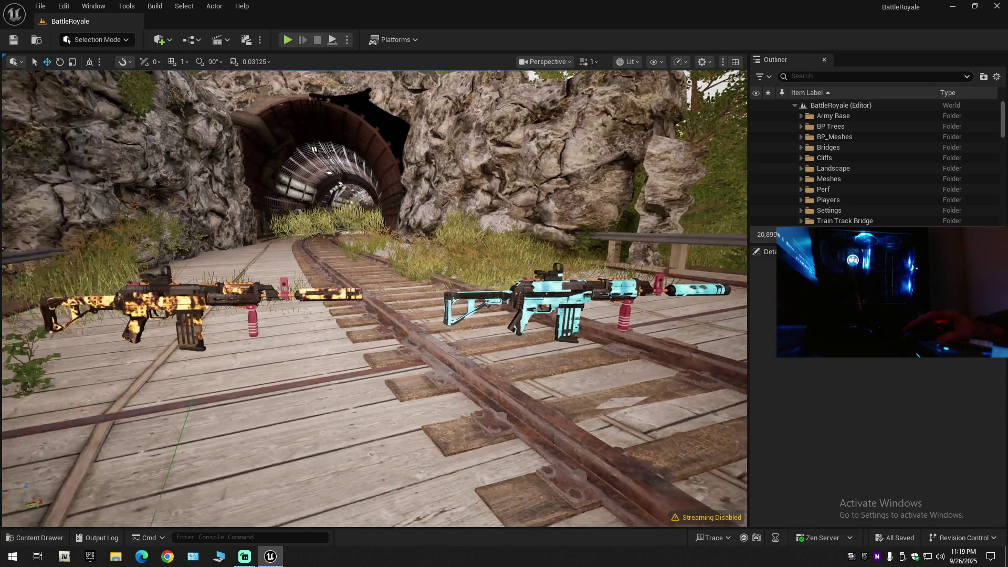
Fly the viewport camera toward the tunnel until the cyan rifle's suppressor fills the view
{"action": "mouse_move", "coordinate": [437, 455]}
{"action": "left_mouse_down"}
{"action": "mouse_move", "coordinate": [435, 383]}
{"action": "mouse_move", "coordinate": [435, 446]}
{"action": "mouse_move", "coordinate": [435, 414]}
{"action": "mouse_move", "coordinate": [457, 412]}
{"action": "mouse_move", "coordinate": [438, 391]}
{"action": "mouse_move", "coordinate": [436, 449]}
{"action": "mouse_move", "coordinate": [386, 447]}
{"action": "mouse_move", "coordinate": [457, 446]}
{"action": "left_mouse_up"}
{"action": "scroll", "coordinate": [435, 404], "scroll_direction": "down", "scroll_amount": 2}
{"action": "mouse_move", "coordinate": [515, 288]}
{"action": "left_mouse_down"}
{"action": "mouse_move", "coordinate": [496, 260]}
{"action": "mouse_move", "coordinate": [431, 260]}
{"action": "mouse_move", "coordinate": [475, 247]}
{"action": "mouse_move", "coordinate": [517, 283]}
{"action": "mouse_move", "coordinate": [478, 284]}
{"action": "mouse_move", "coordinate": [502, 299]}
{"action": "mouse_move", "coordinate": [504, 320]}
{"action": "mouse_move", "coordinate": [484, 325]}
{"action": "mouse_move", "coordinate": [494, 362]}
{"action": "left_mouse_up"}
{"action": "scroll", "coordinate": [430, 260], "scroll_direction": "down", "scroll_amount": 1}
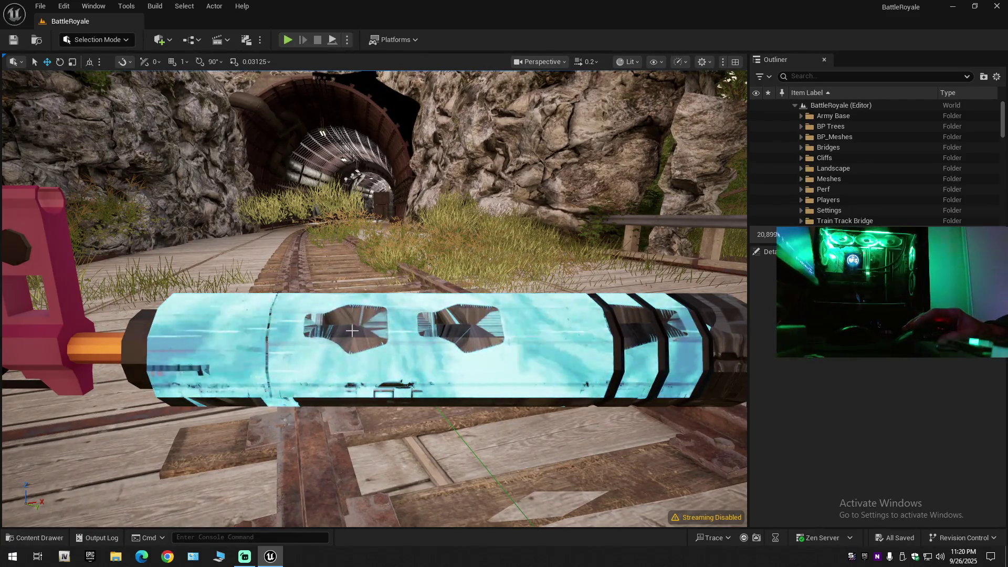
Orbit and zoom the viewport around the cyan rifle's body to inspect it up close
{"action": "mouse_move", "coordinate": [494, 361]}
{"action": "left_mouse_down"}
{"action": "mouse_move", "coordinate": [481, 360]}
{"action": "mouse_move", "coordinate": [525, 363]}
{"action": "left_mouse_up"}
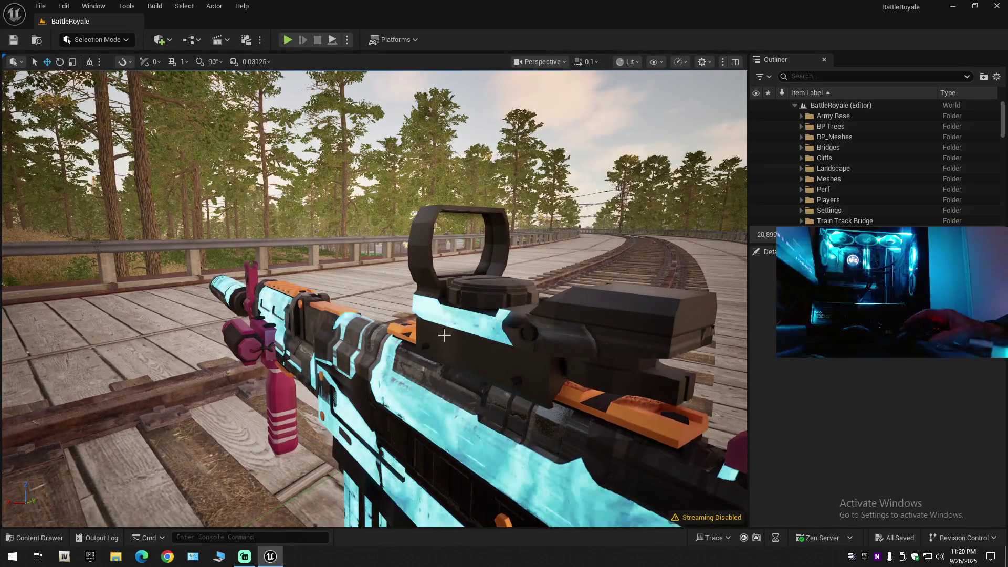
{"action": "mouse_move", "coordinate": [443, 333]}
{"action": "left_mouse_down"}
{"action": "mouse_move", "coordinate": [462, 323]}
{"action": "mouse_move", "coordinate": [379, 321]}
{"action": "mouse_move", "coordinate": [344, 370]}
{"action": "mouse_move", "coordinate": [328, 366]}
{"action": "mouse_move", "coordinate": [373, 360]}
{"action": "left_mouse_up"}
{"action": "scroll", "coordinate": [342, 362], "scroll_direction": "down", "scroll_amount": 1}
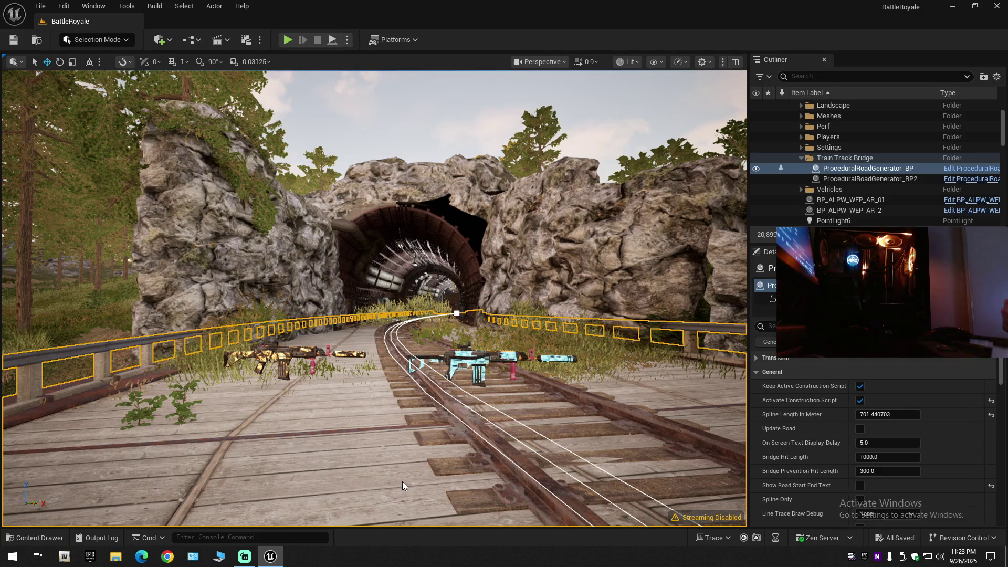
Play the level, pick Assault-Rifle-01 in the Select Primary slot, and spawn
{"action": "left_click", "coordinate": [288, 40]}
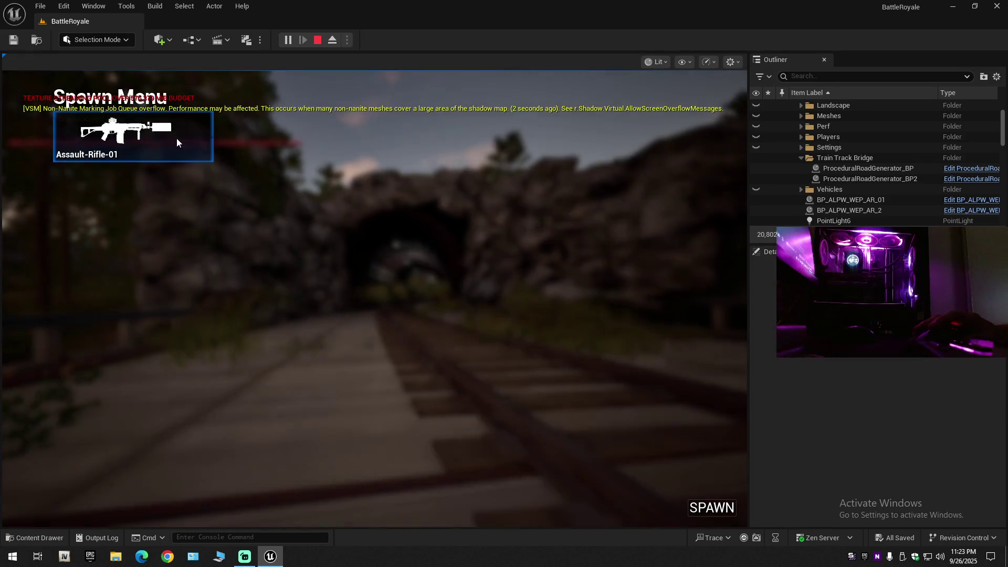
{"action": "left_click", "coordinate": [177, 142]}
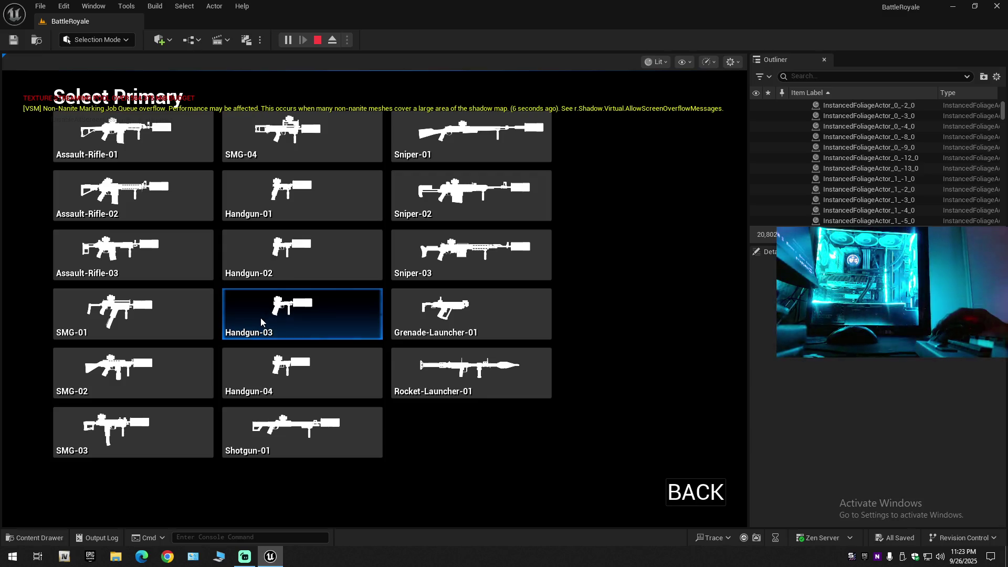
{"action": "left_click", "coordinate": [140, 134]}
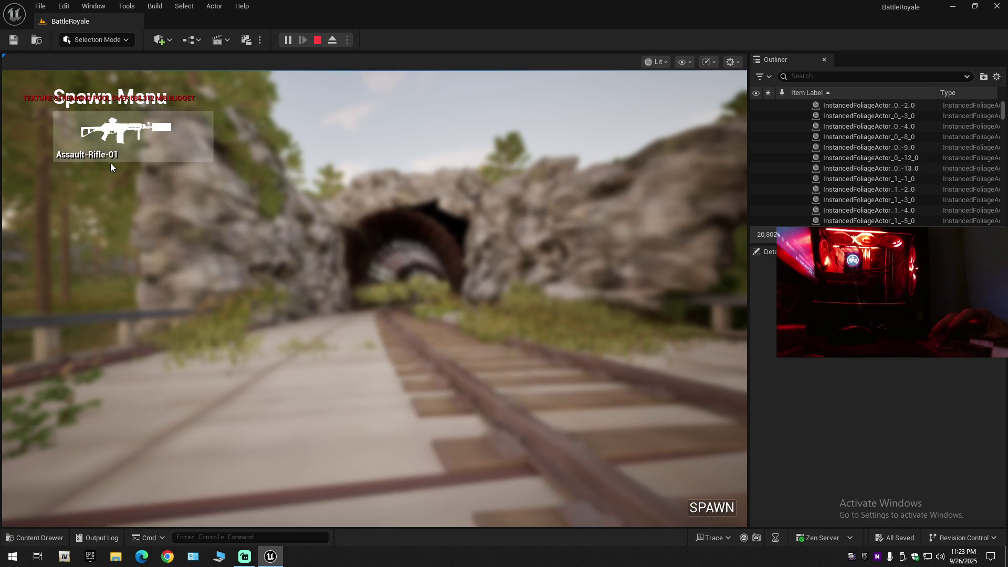
{"action": "left_click", "coordinate": [719, 512]}
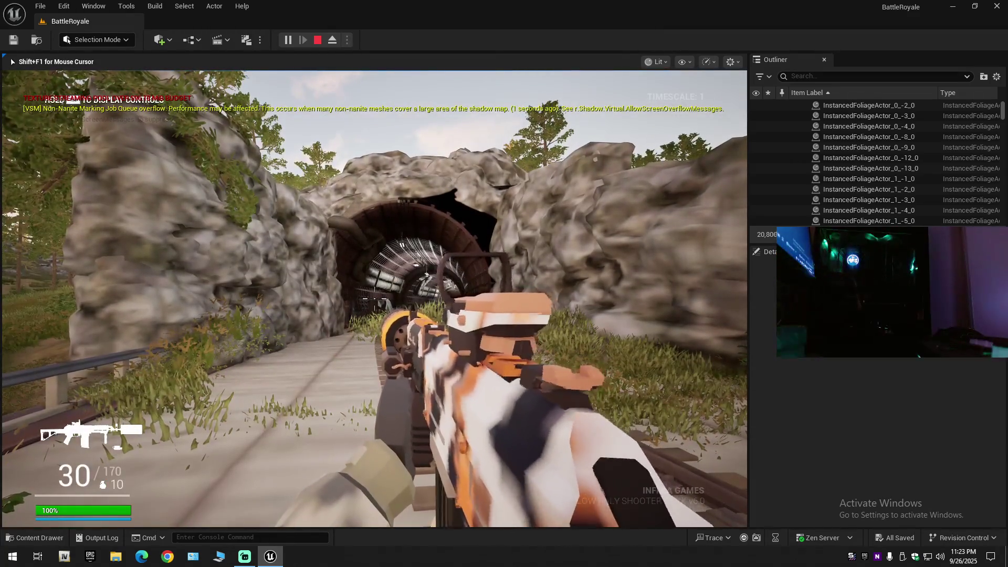
Walk up to the gold rifle, step back, then turn toward the cyan rifle and guardrail
{"action": "key", "text": "w"}
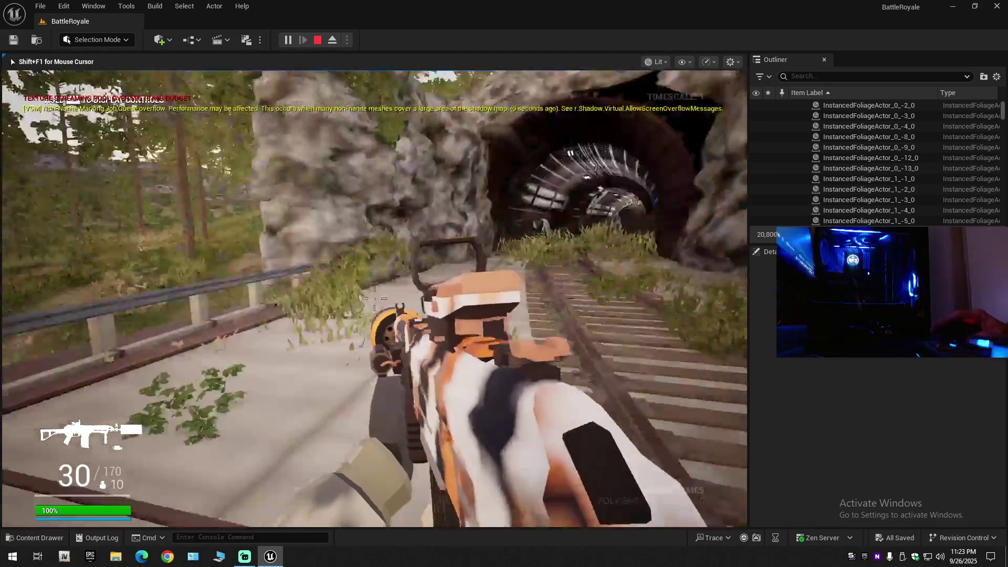
{"action": "key", "text": "w"}
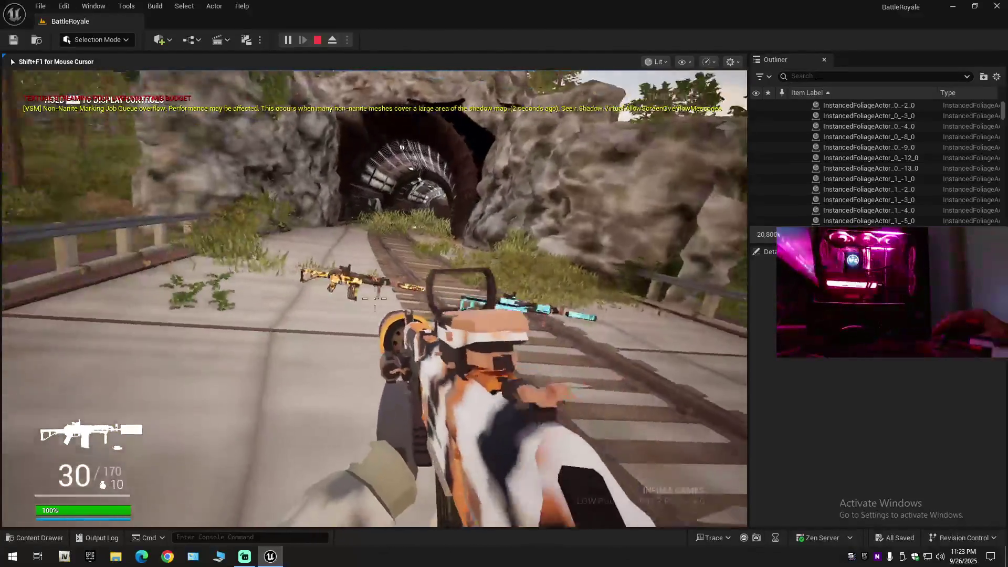
{"action": "key", "text": "s"}
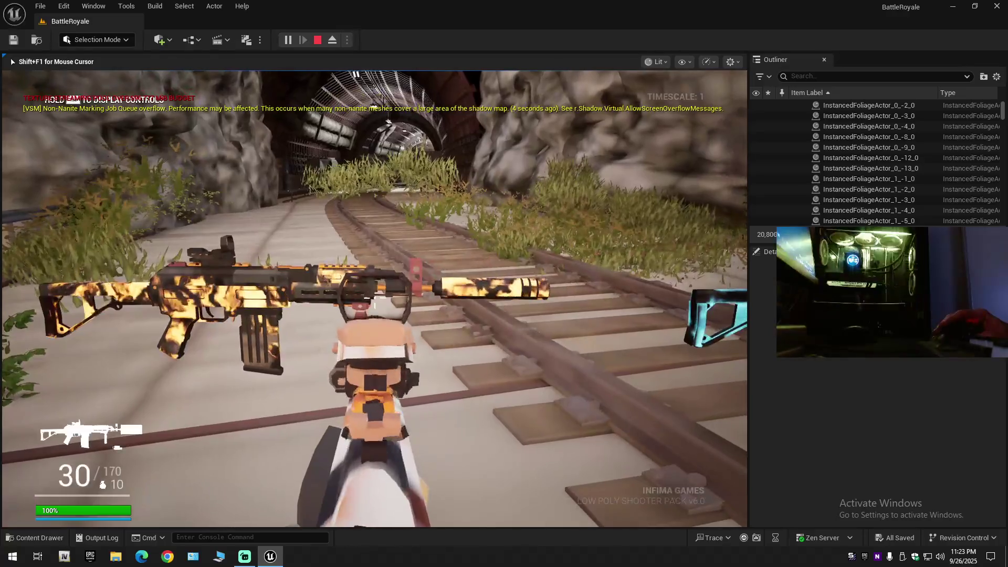
{"action": "key", "text": "w"}
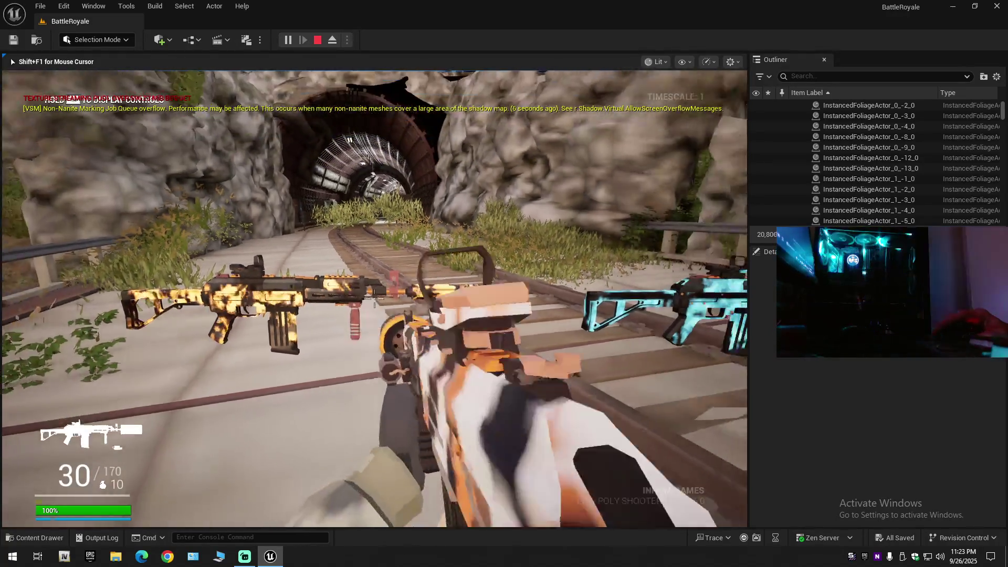
{"action": "key", "text": "w"}
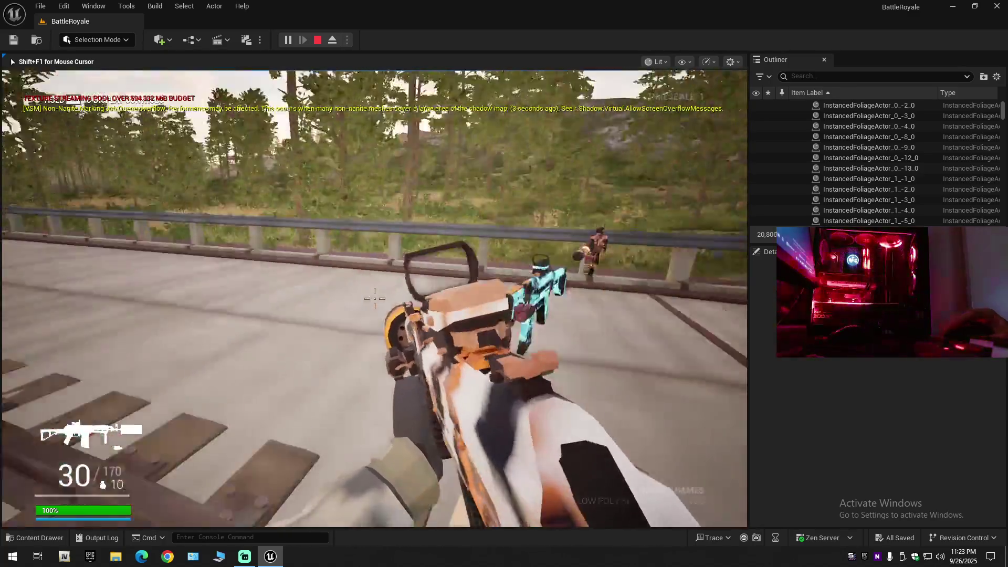
{"action": "mouse_move", "coordinate": [374, 298]}
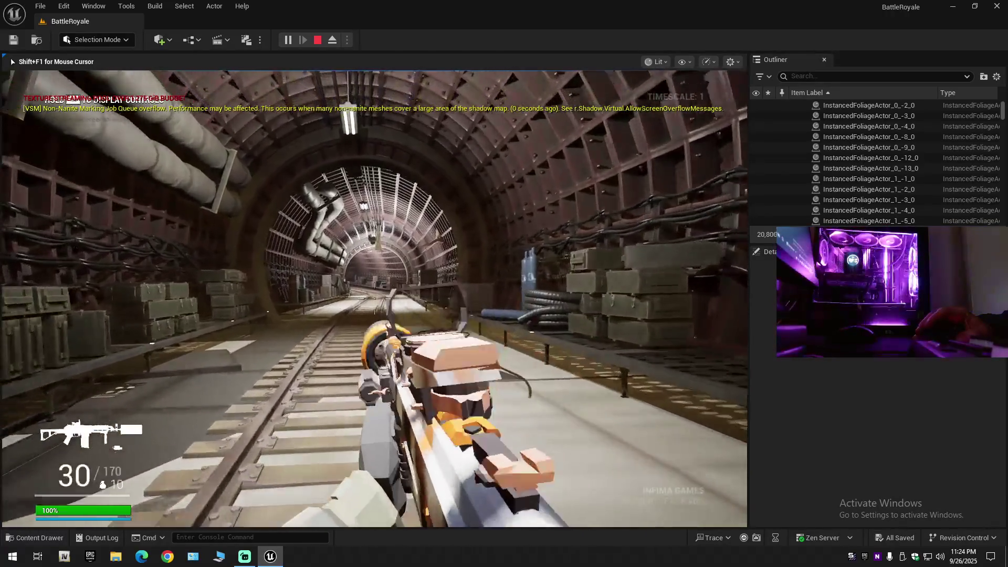
Walk down the subway tunnel, jump onto the crate, and fire and reload toward the barrels
{"action": "key", "text": "w"}
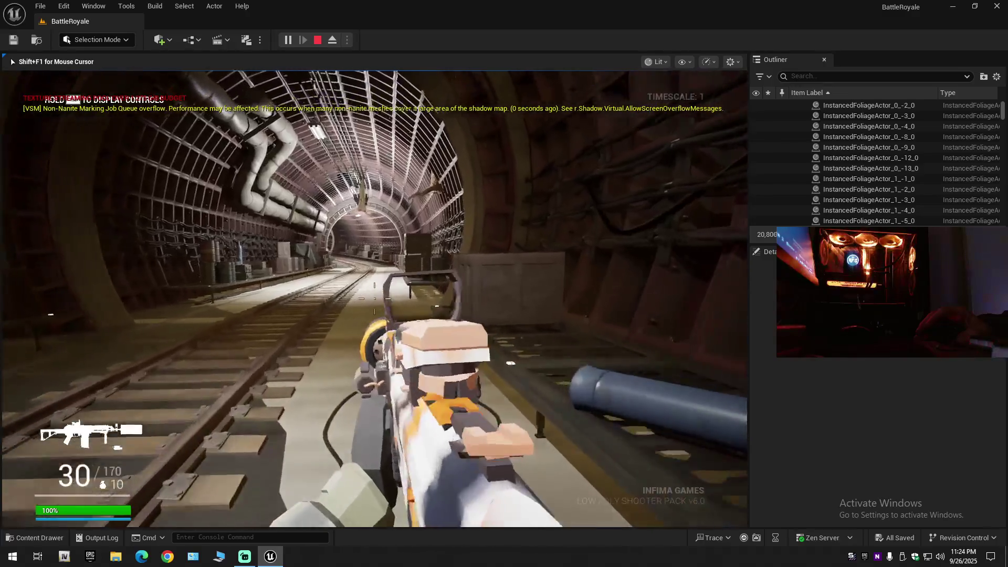
{"action": "key", "text": "w"}
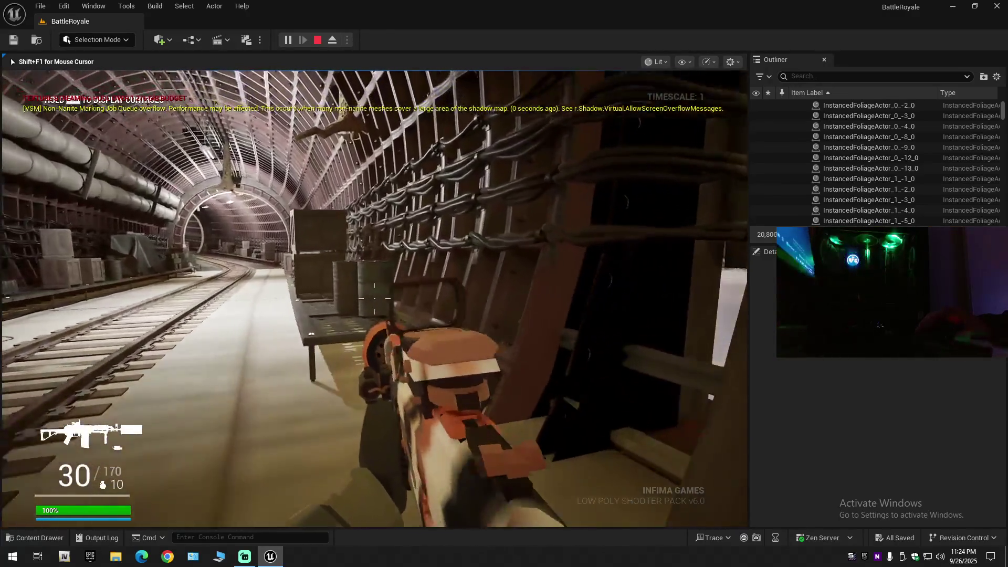
{"action": "key", "text": "w"}
{"action": "key", "text": "space"}
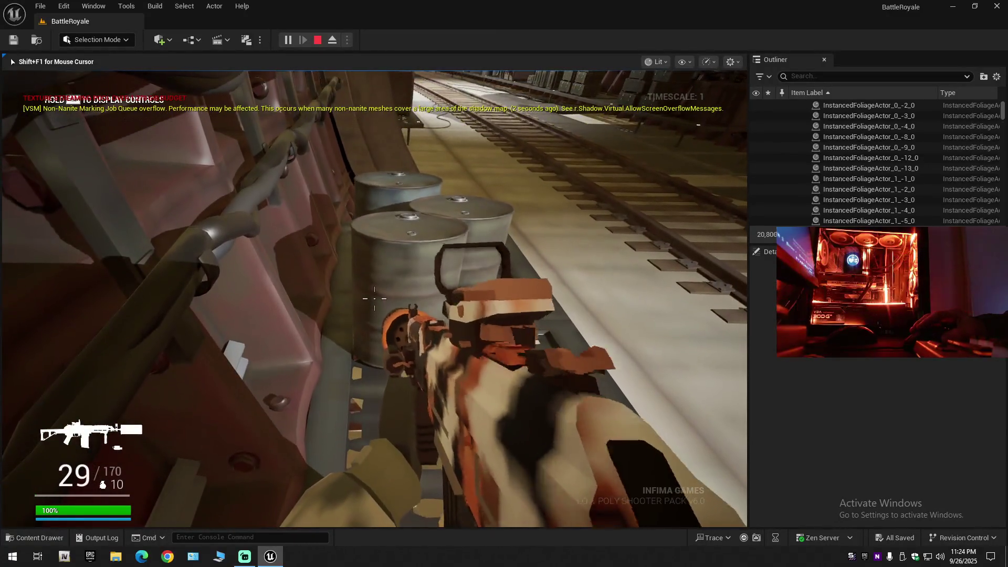
{"action": "left_click", "coordinate": [374, 299]}
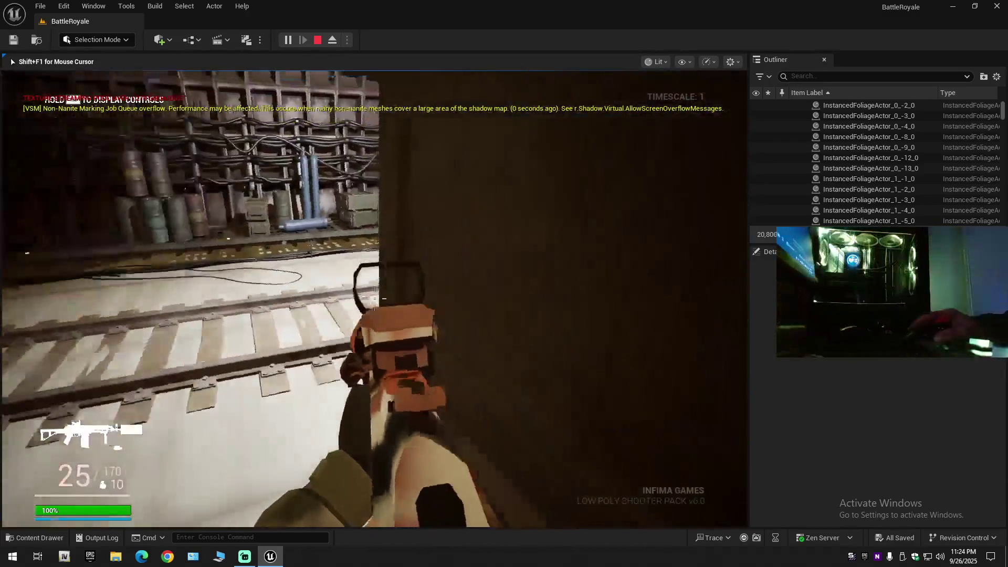
{"action": "key", "text": "r"}
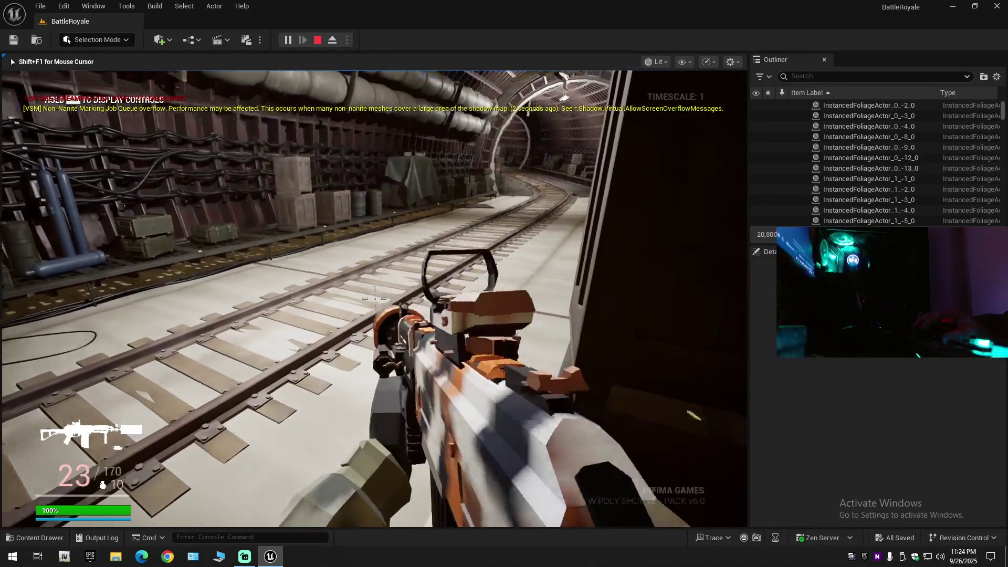
{"action": "left_click", "coordinate": [374, 298]}
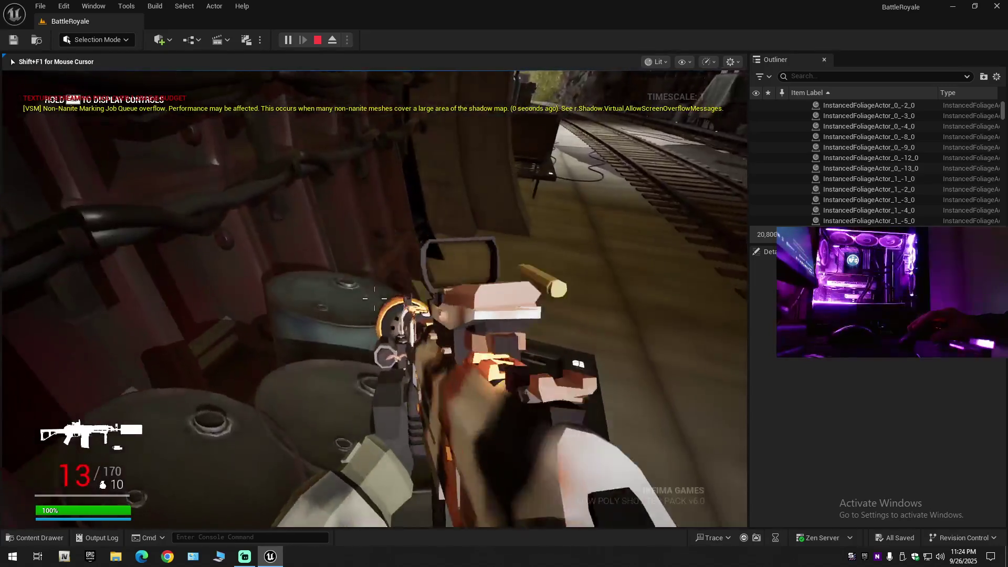
{"action": "left_click", "coordinate": [375, 299]}
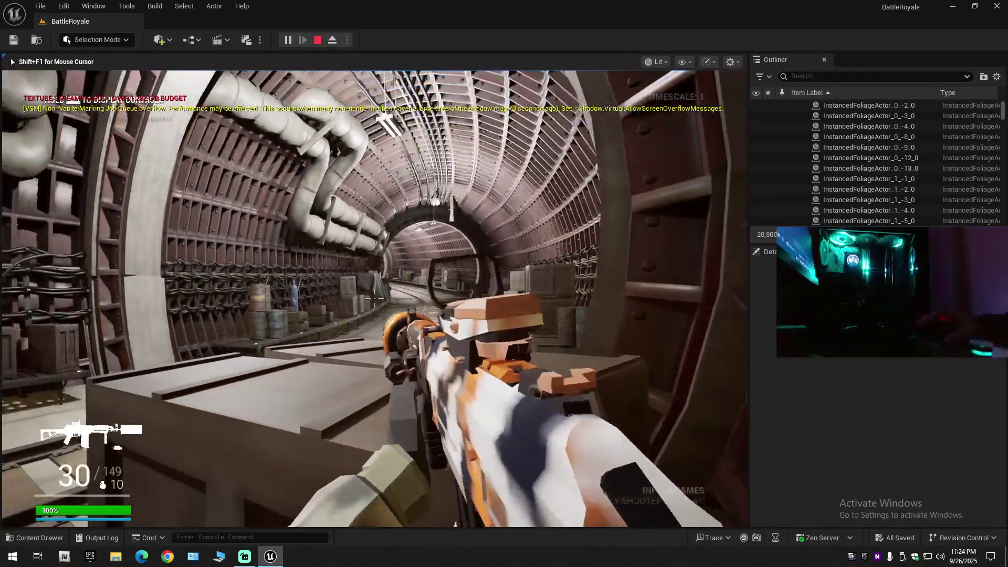
Aim down the red-dot sight, fire bursts at the wall, and reload between them
{"action": "right_click", "coordinate": [375, 298]}
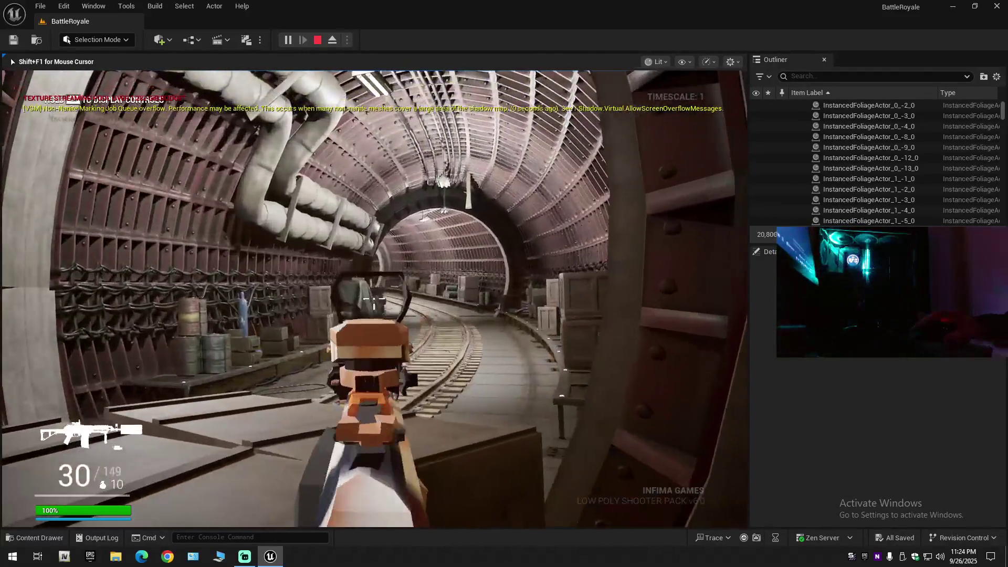
{"action": "left_click_drag", "start_coordinate": [375, 298], "coordinate": [374, 298]}
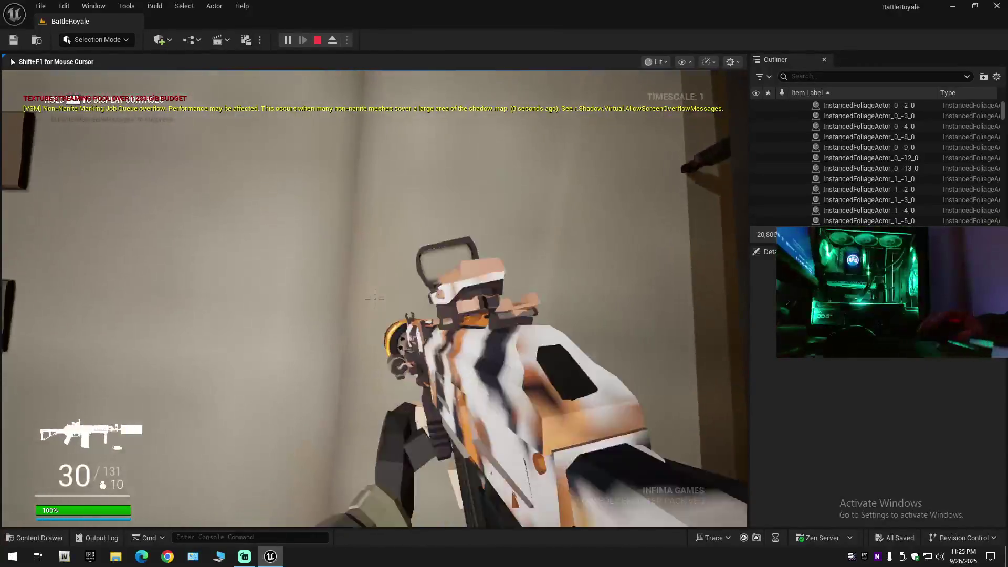
{"action": "right_click", "coordinate": [375, 298]}
{"action": "left_click", "coordinate": [374, 298]}
{"action": "left_click_drag", "start_coordinate": [374, 299], "coordinate": [374, 299]}
{"action": "key", "text": "r"}
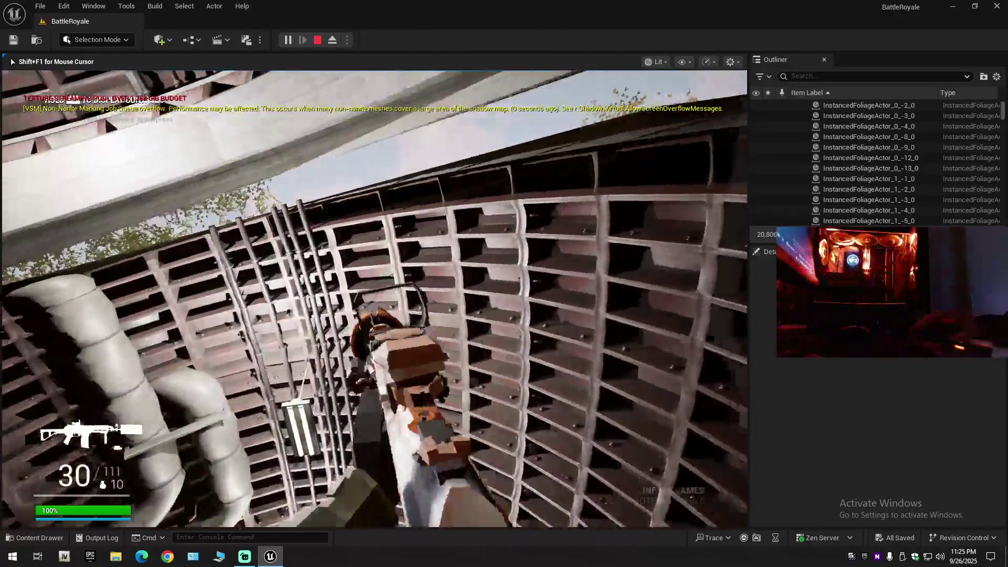
{"action": "right_click", "coordinate": [374, 298]}
{"action": "left_click", "coordinate": [374, 298]}
{"action": "left_click_drag", "start_coordinate": [374, 298], "coordinate": [375, 298]}
{"action": "key", "text": "r"}
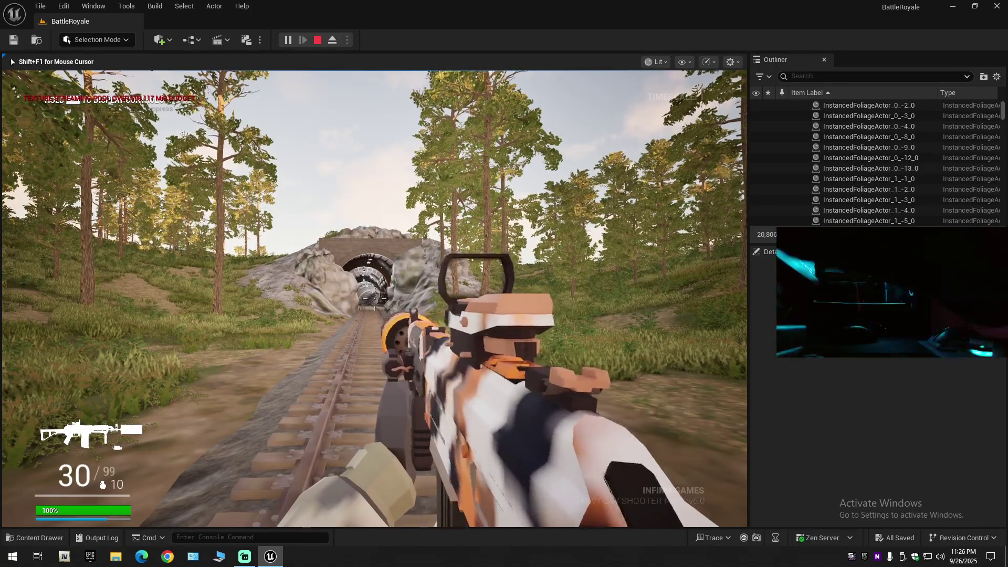
Walk the player along the rails into the tunnel entrance
{"action": "key", "text": "w"}
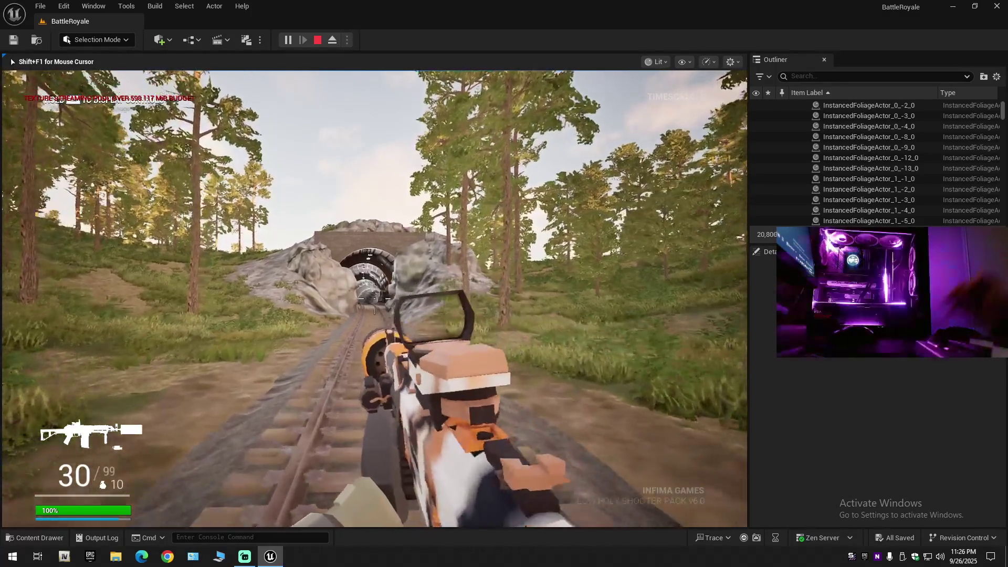
{"action": "key", "text": "w"}
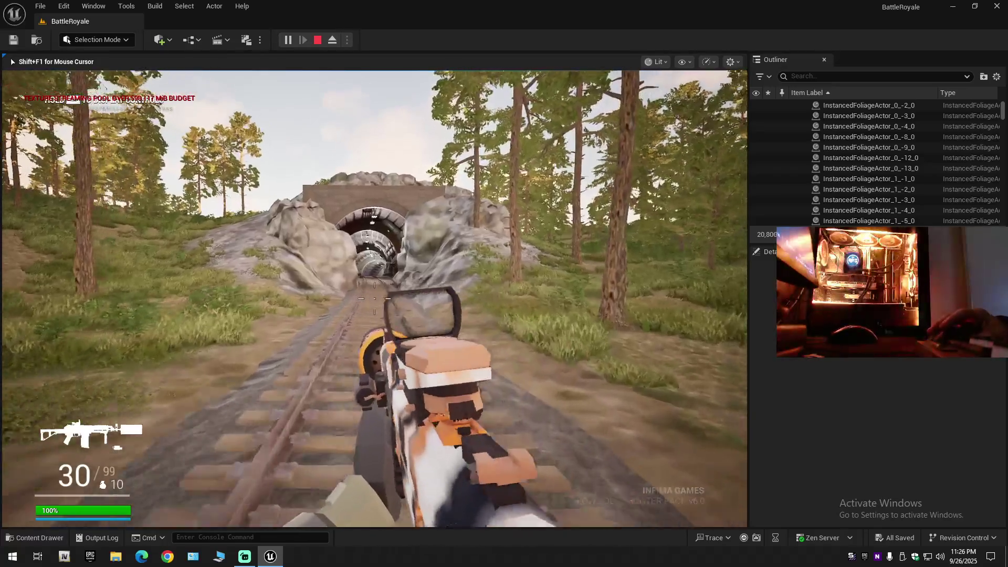
{"action": "key", "text": "w"}
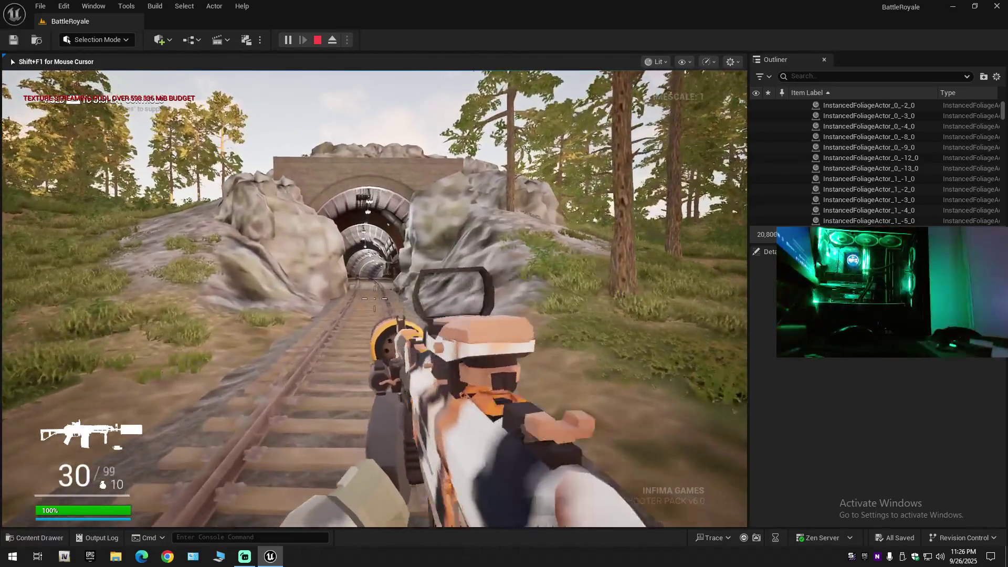
{"action": "key", "text": "w"}
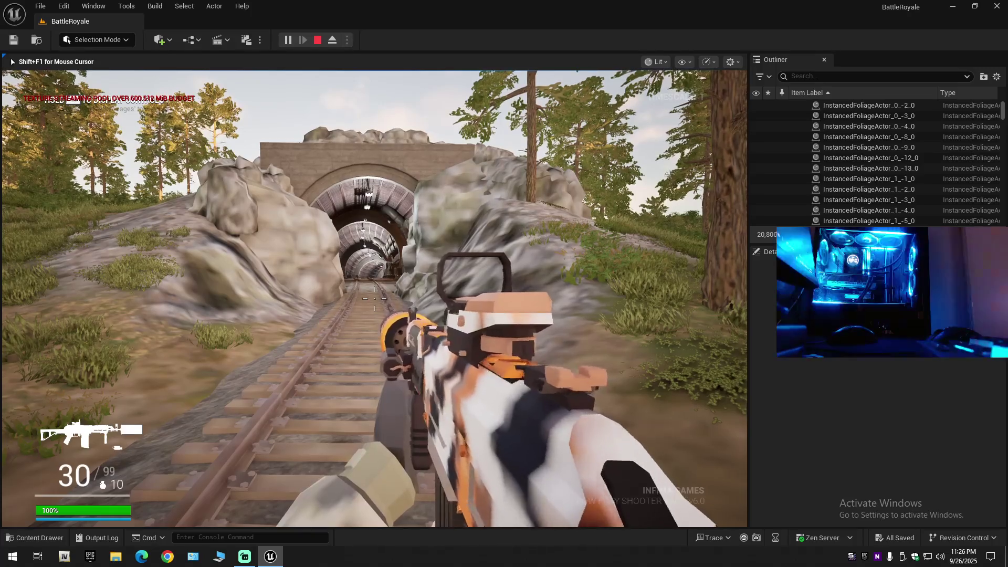
{"action": "key", "text": "w"}
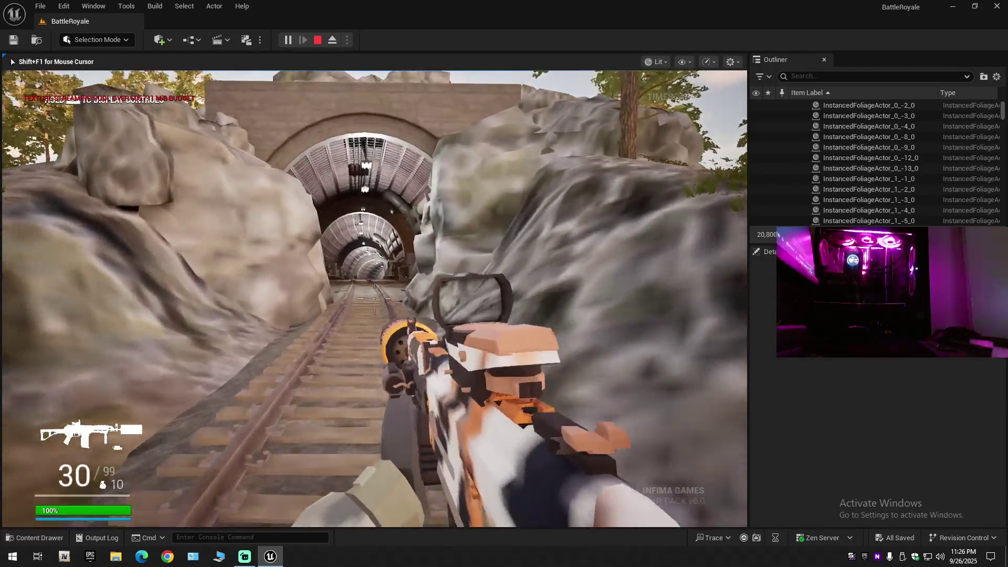
{"action": "key", "text": "w"}
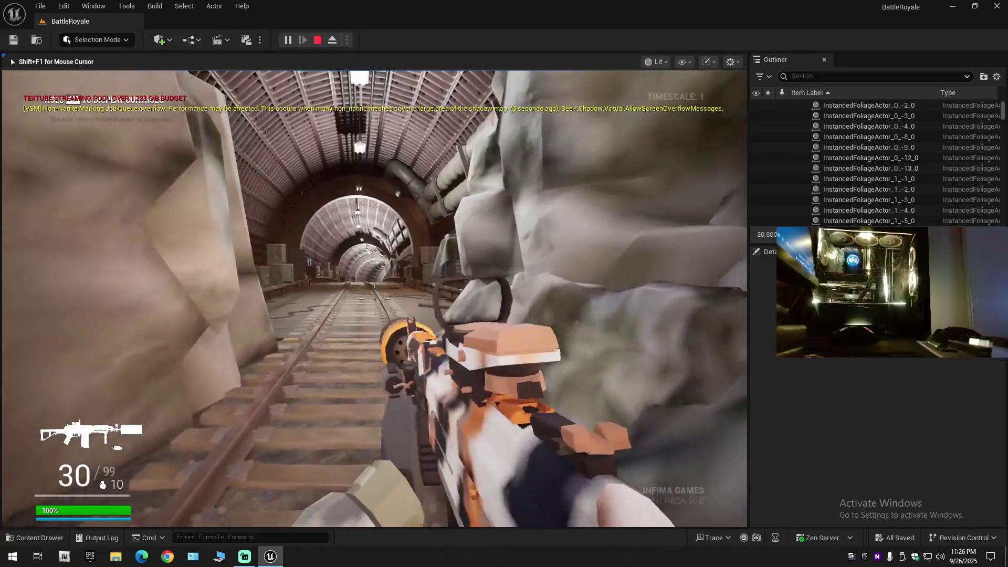
{"action": "key", "text": "w"}
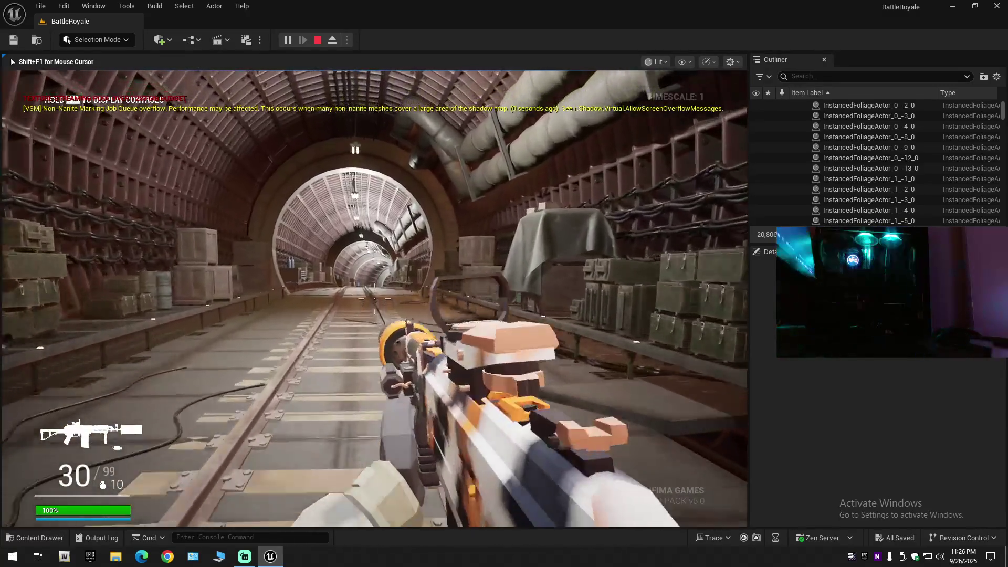
{"action": "key", "text": "w"}
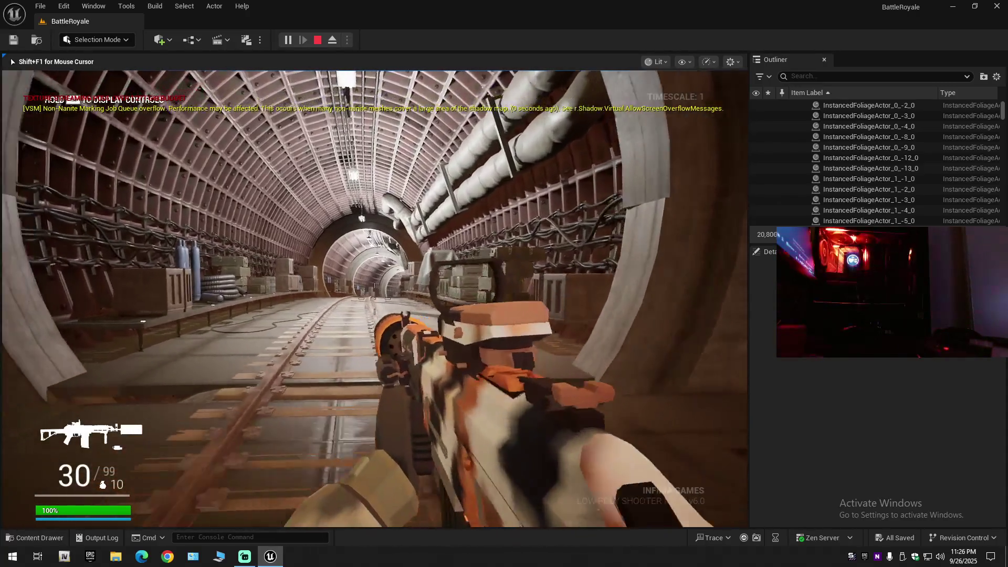
{"action": "key", "text": "w"}
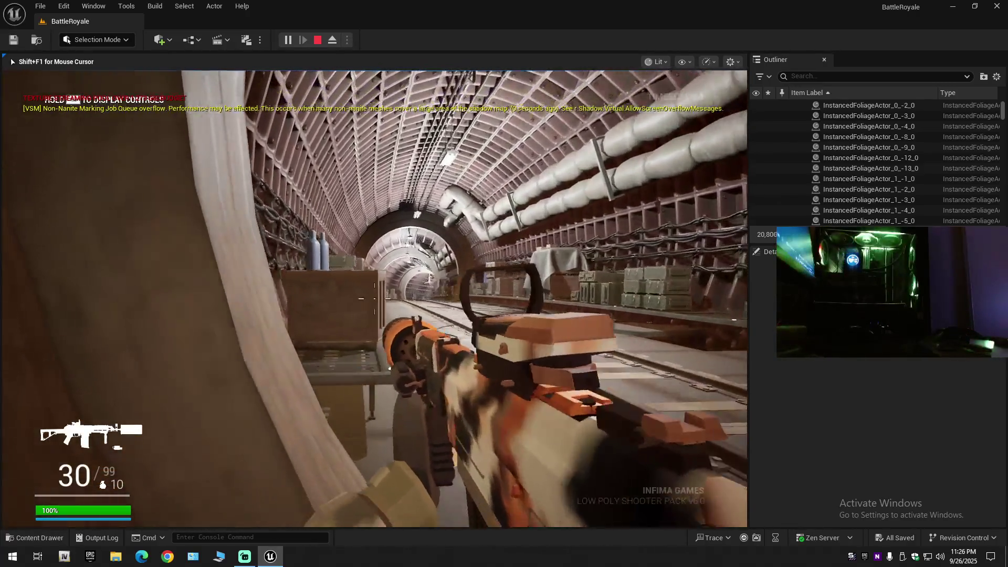
{"action": "mouse_move", "coordinate": [374, 299]}
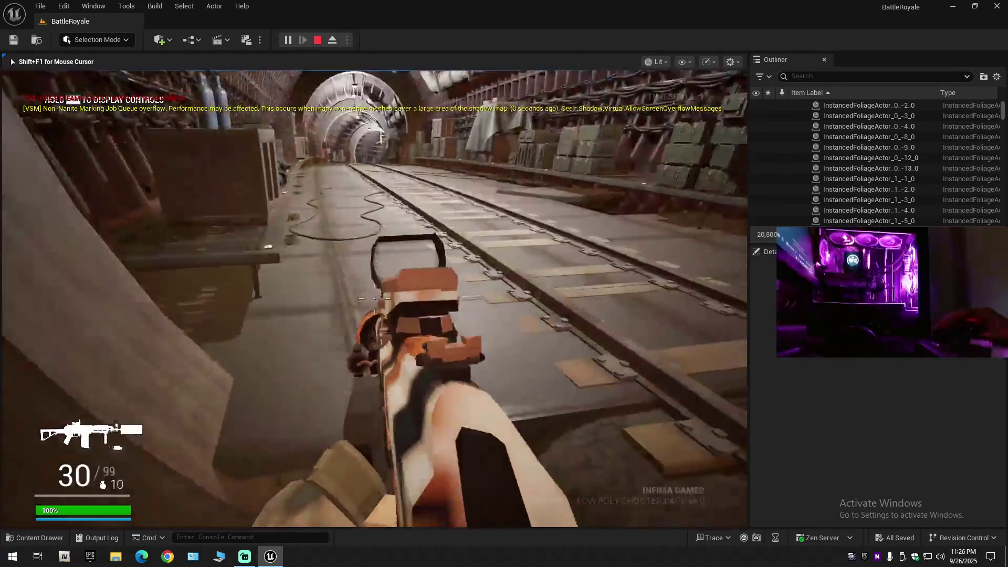
Keep walking deeper down the tunnel toward the next arch
{"action": "key", "text": "w"}
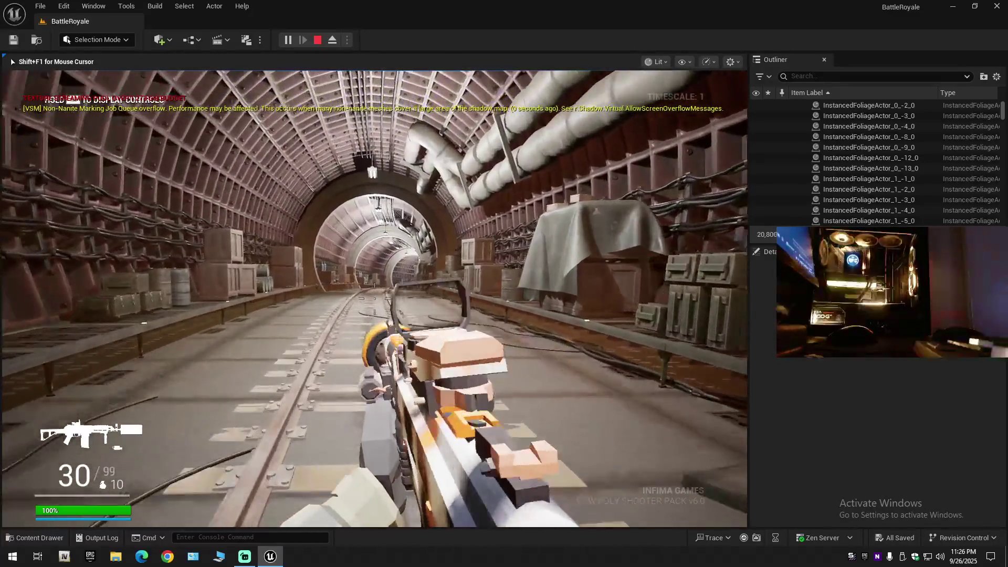
{"action": "key", "text": "w"}
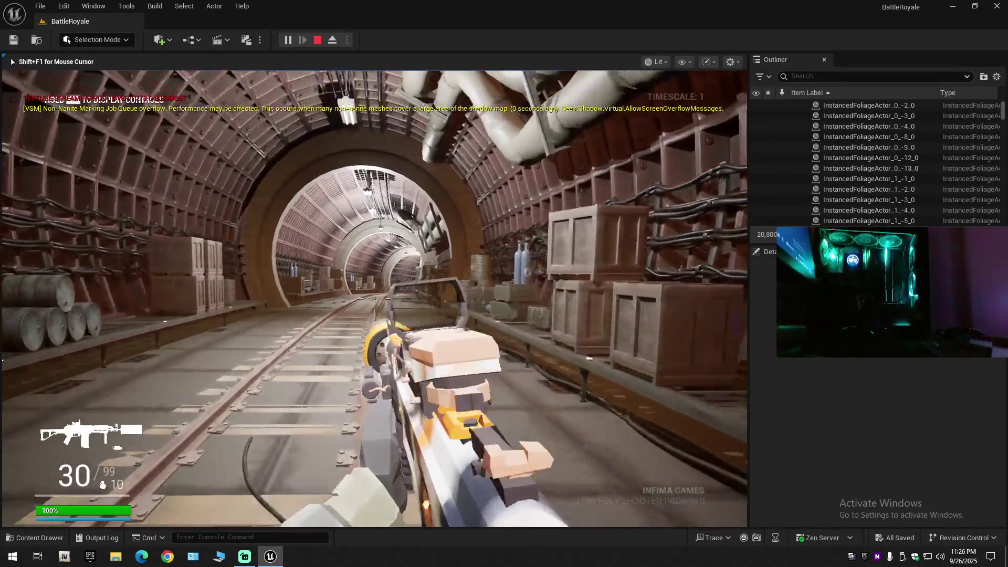
{"action": "key", "text": "w"}
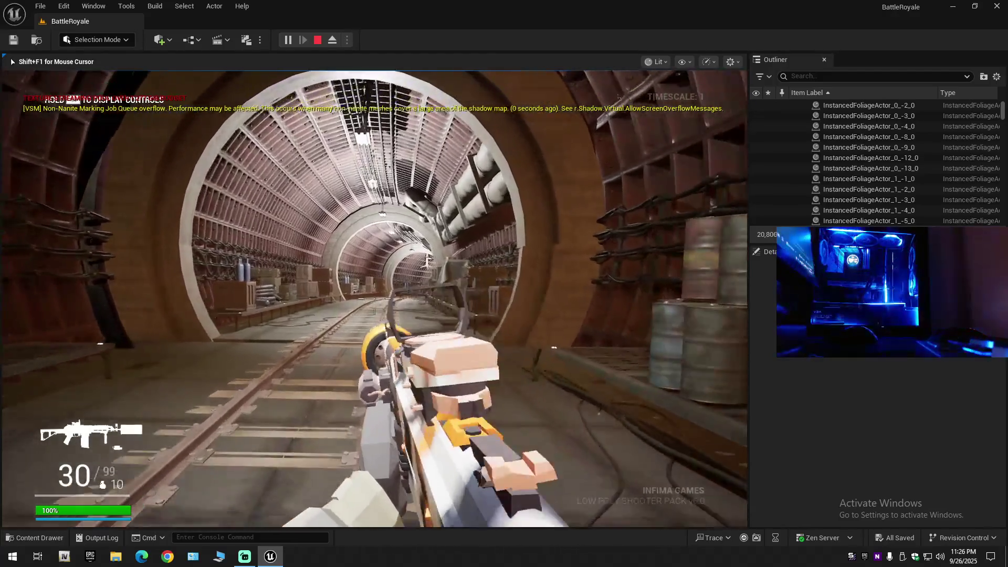
{"action": "key", "text": "w"}
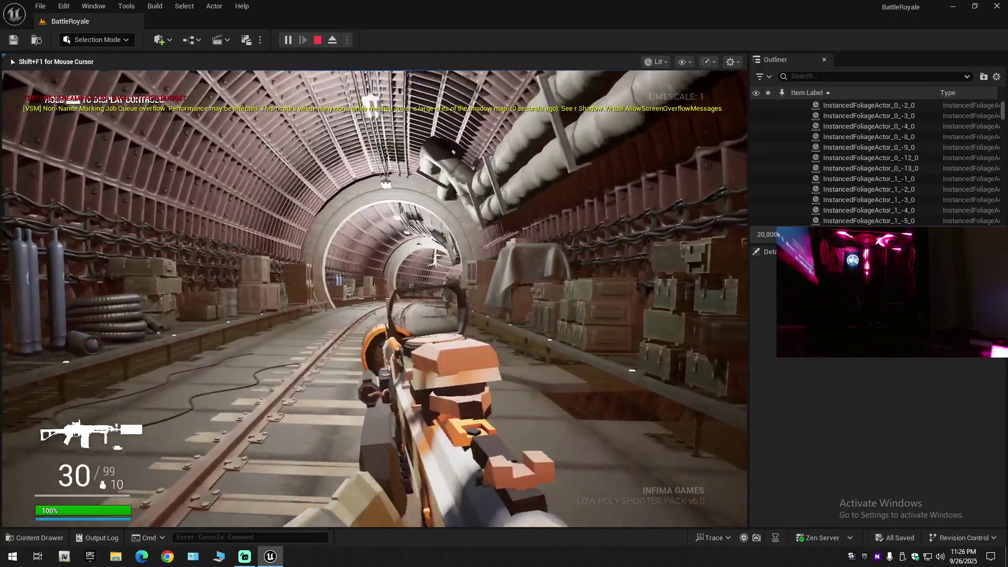
{"action": "key", "text": "w"}
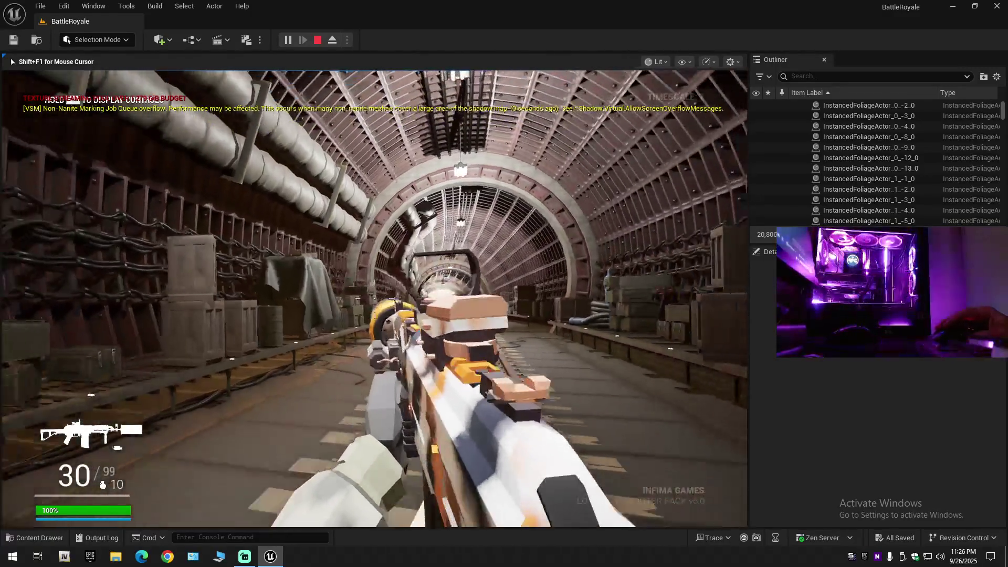
{"action": "key", "text": "w"}
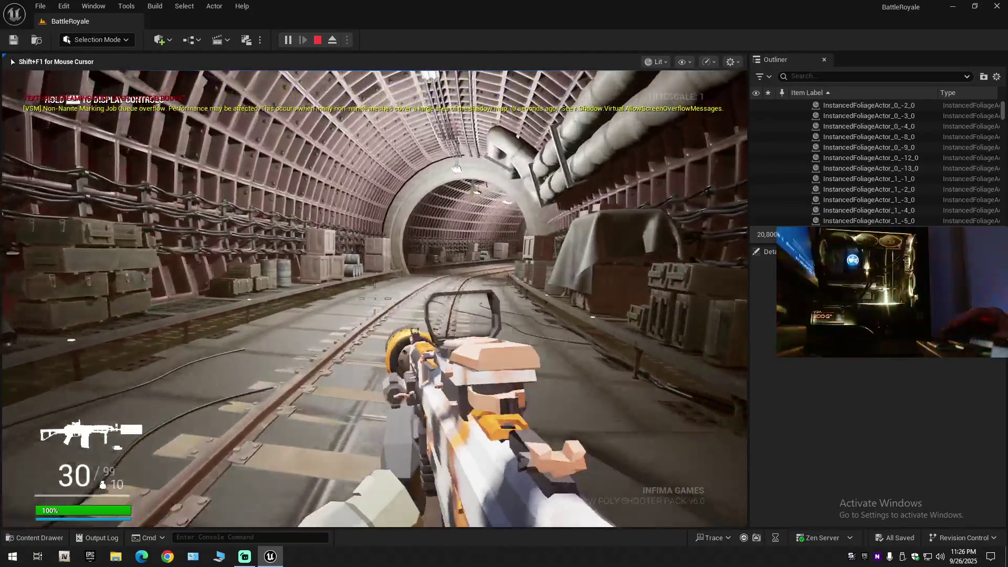
{"action": "key", "text": "w"}
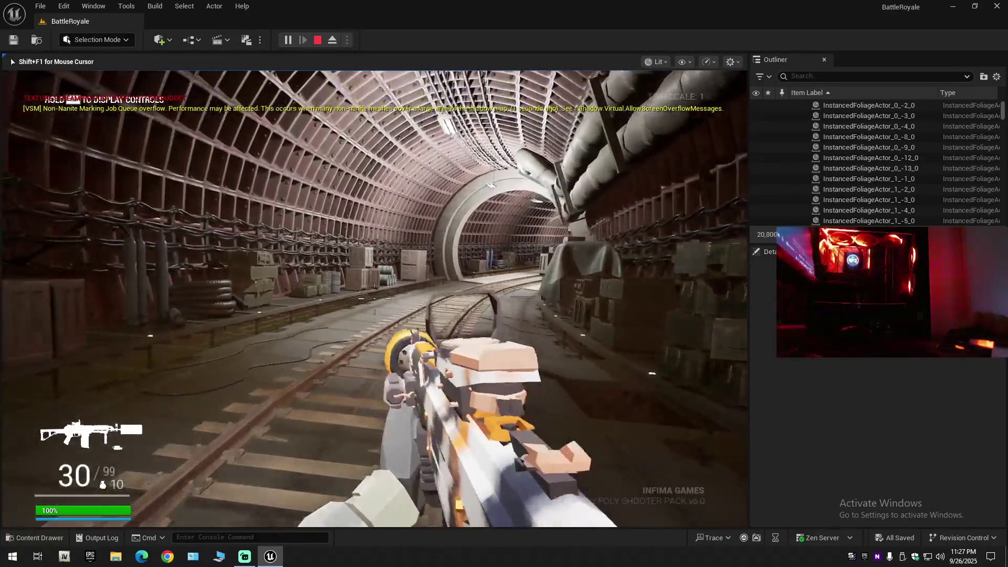
{"action": "key", "text": "w"}
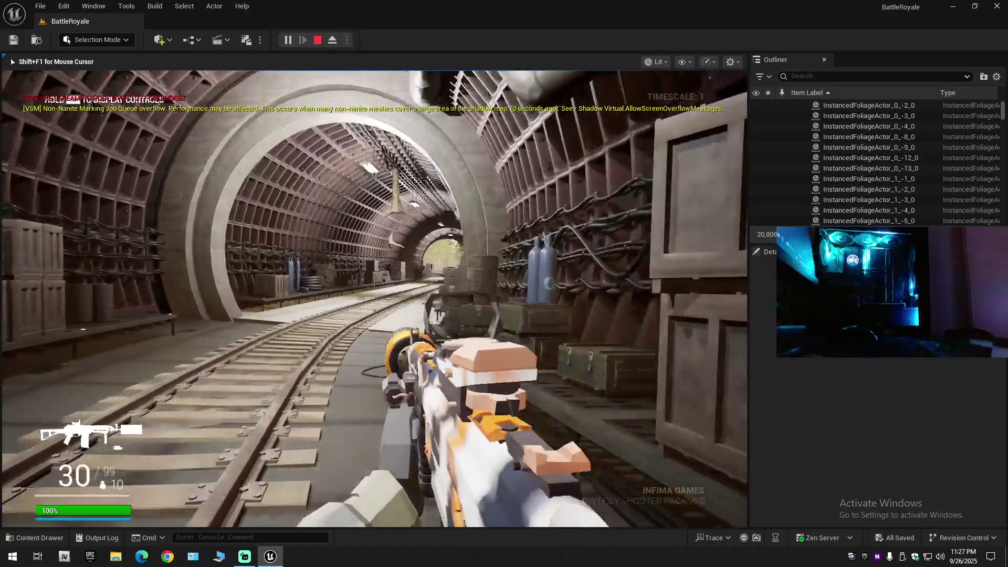
{"action": "key", "text": "w"}
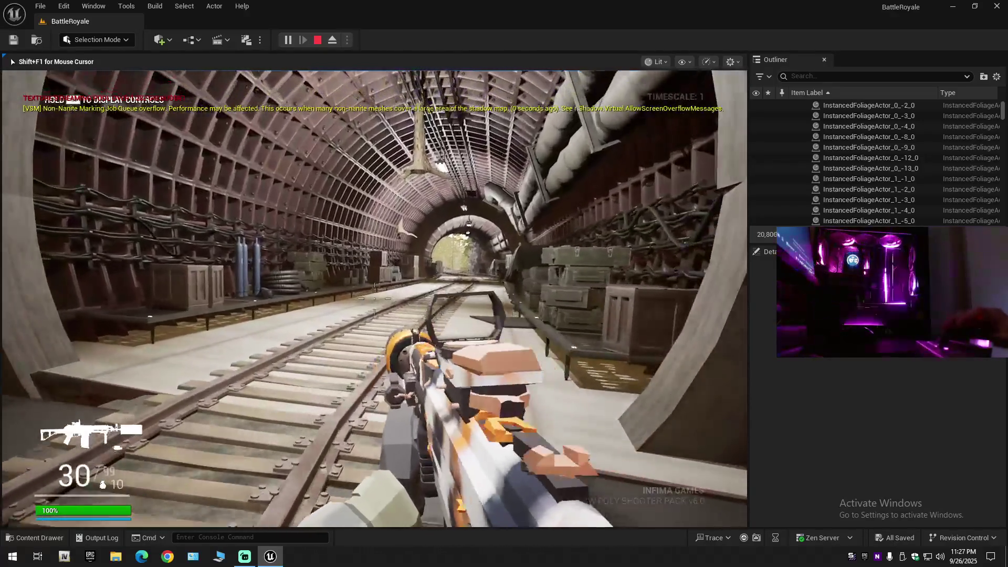
{"action": "key", "text": "w"}
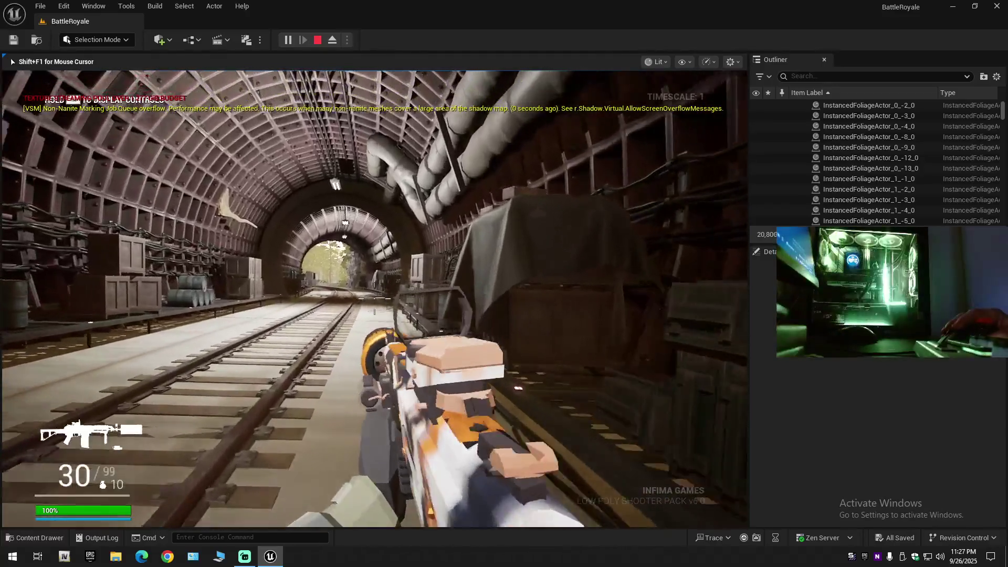
Fire single shots and a sustained burst while turning left, then reload the empty rifle
{"action": "key", "text": "w"}
{"action": "left_click", "coordinate": [375, 298]}
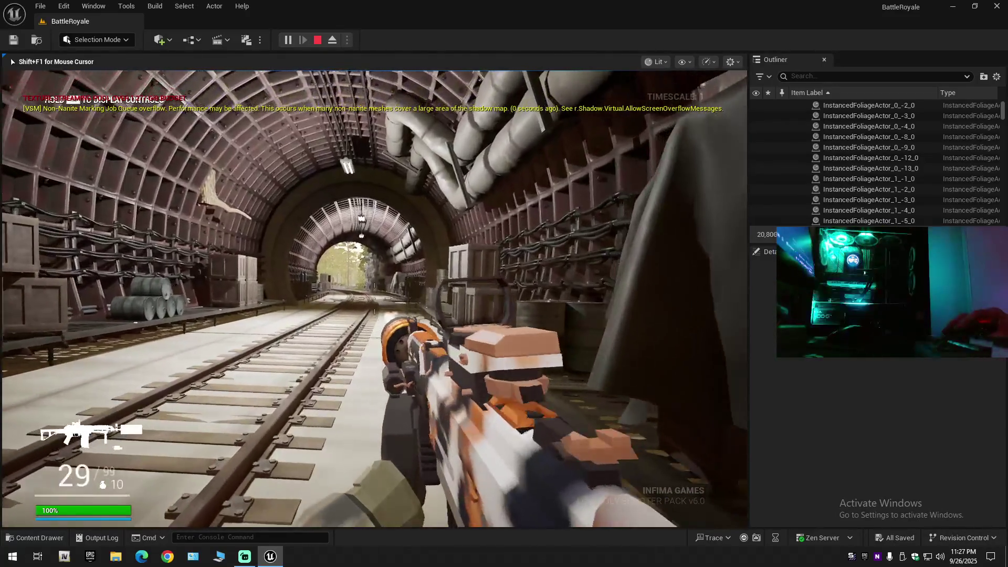
{"action": "left_click", "coordinate": [375, 298]}
{"action": "left_click", "coordinate": [375, 298]}
{"action": "left_click", "coordinate": [374, 299]}
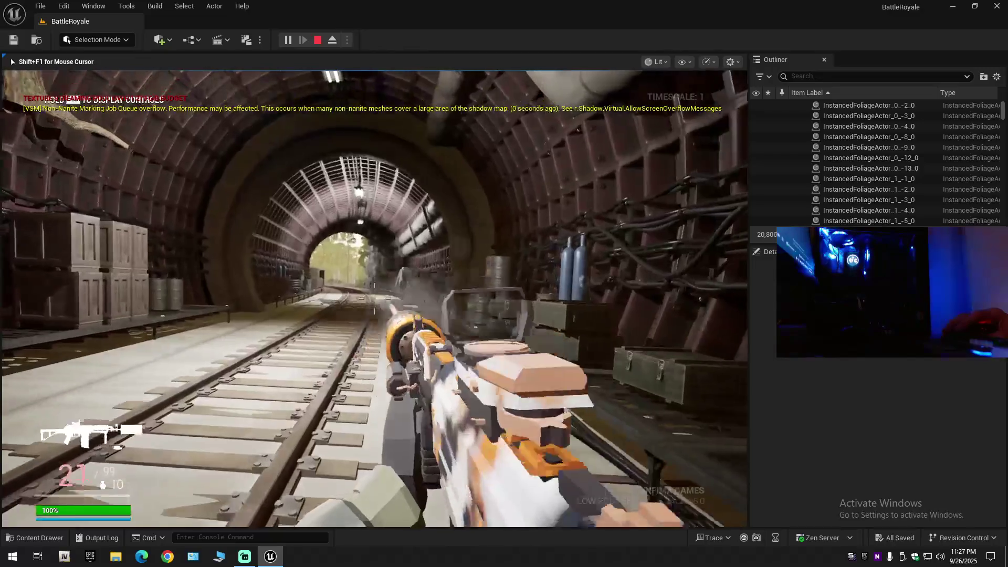
{"action": "key", "text": "w"}
{"action": "left_click_drag", "start_coordinate": [374, 298], "coordinate": [375, 299]}
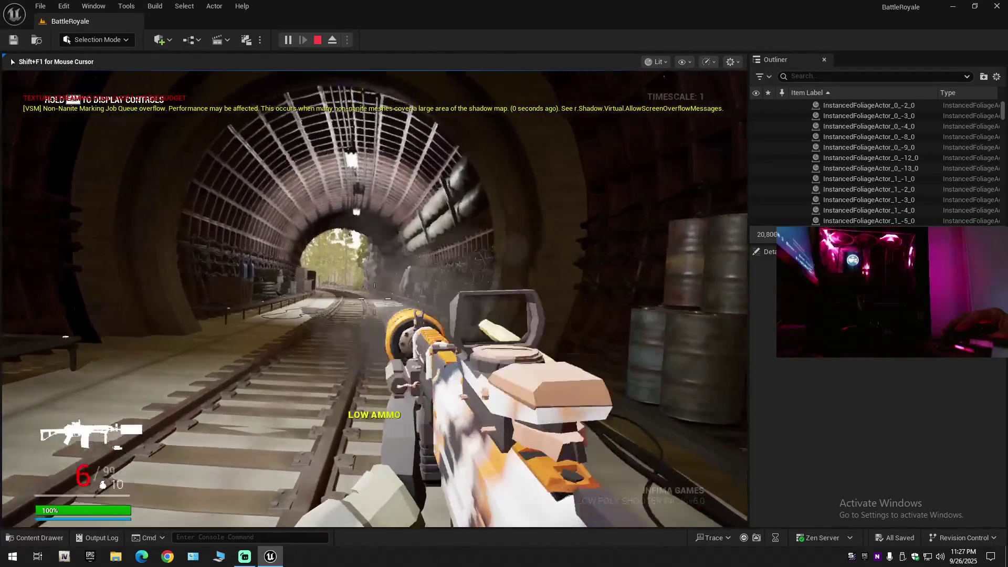
{"action": "key", "text": "r"}
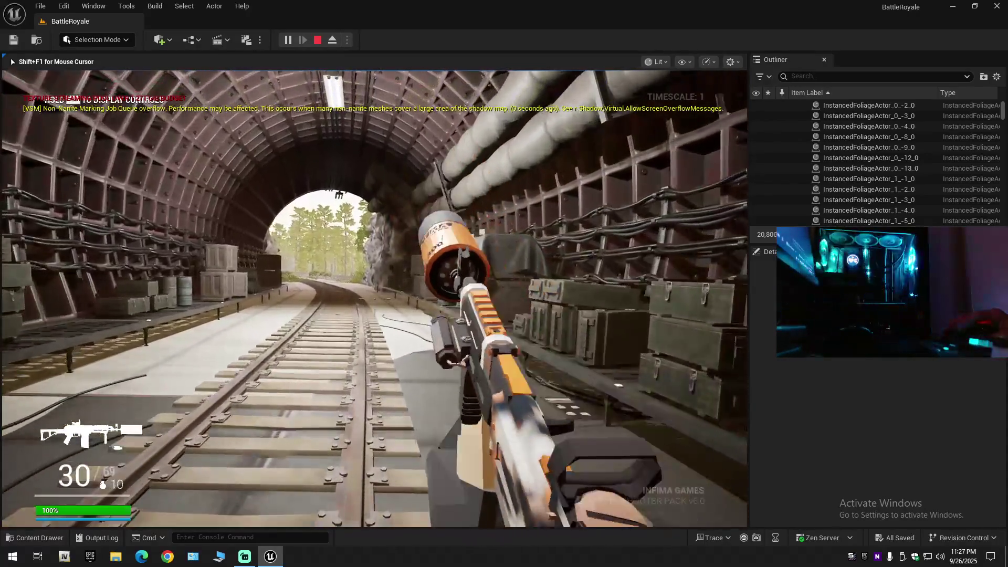
Empty the magazine toward the tunnel exit, reload, and sprint out along the tracks to the rifles
{"action": "key", "text": "w"}
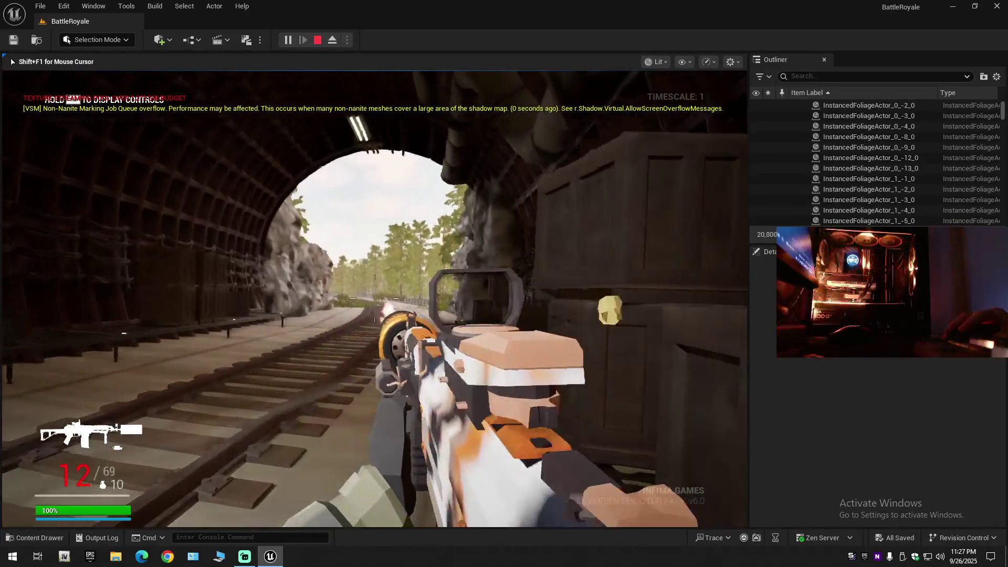
{"action": "left_click", "coordinate": [374, 297]}
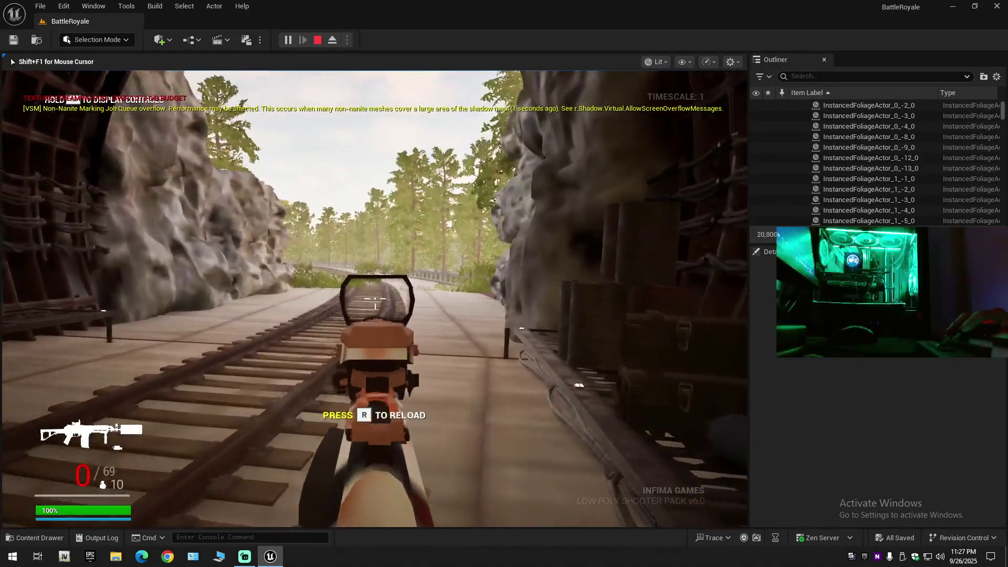
{"action": "key", "text": "shift+w"}
{"action": "key", "text": "r"}
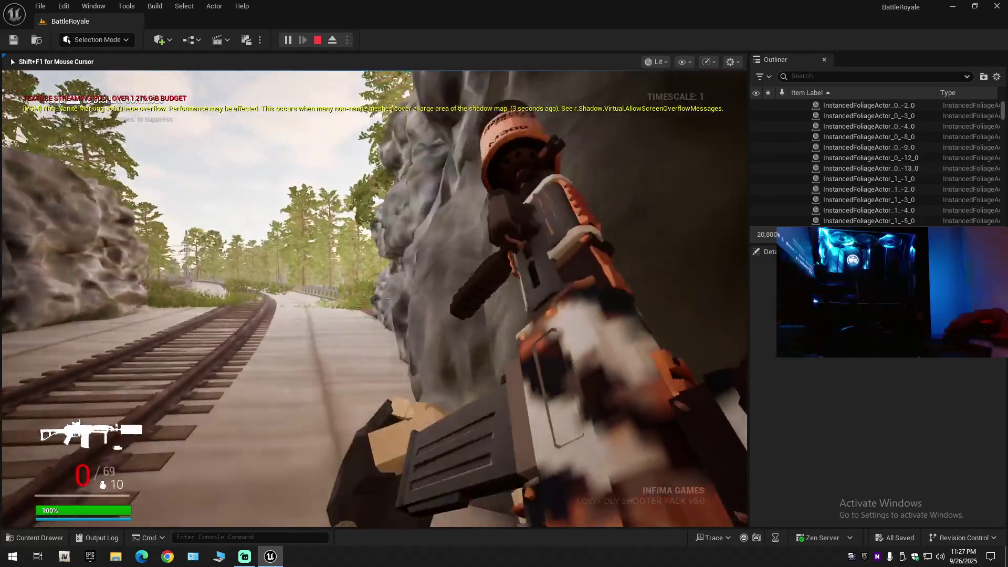
{"action": "key", "text": "w"}
{"action": "key", "text": "w"}
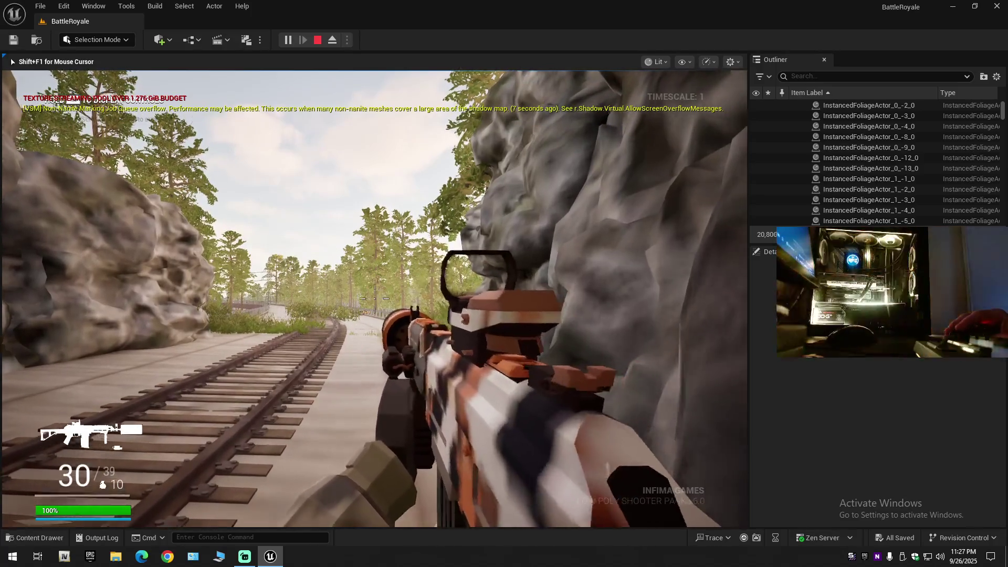
{"action": "key", "text": "shift"}
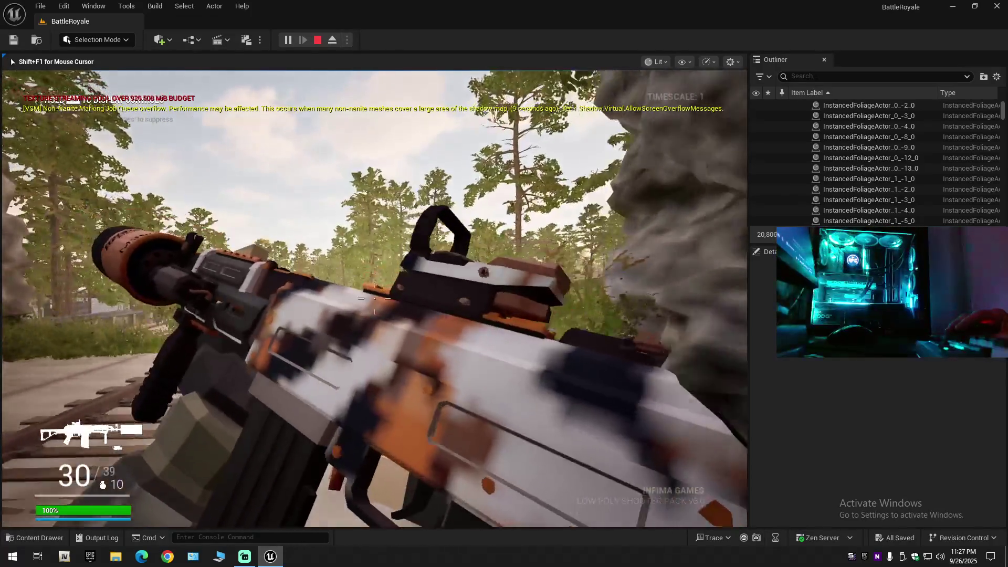
{"action": "key", "text": "w"}
{"action": "key", "text": "w"}
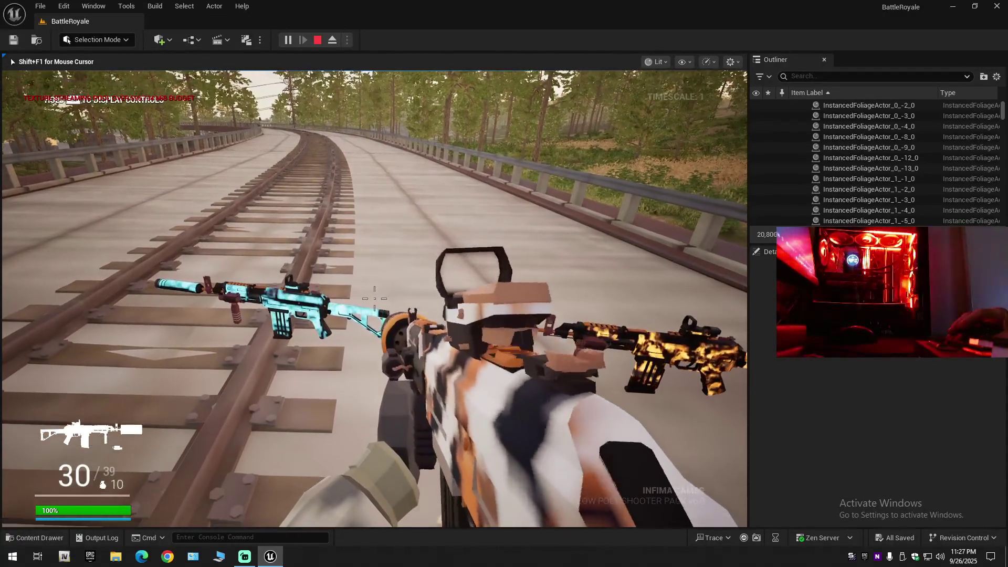
{"action": "key", "text": "w"}
{"action": "key", "text": "w"}
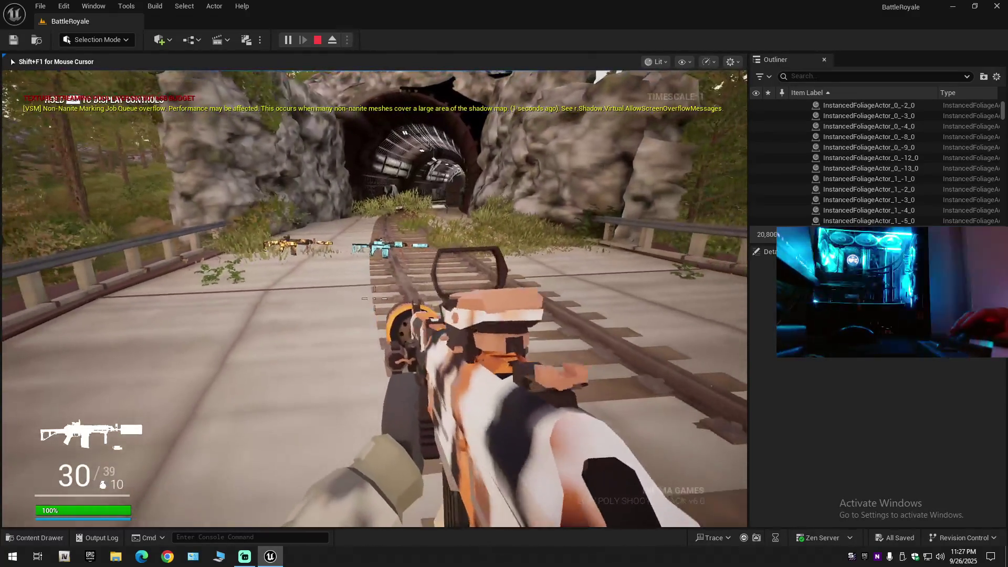
{"action": "key", "text": "w"}
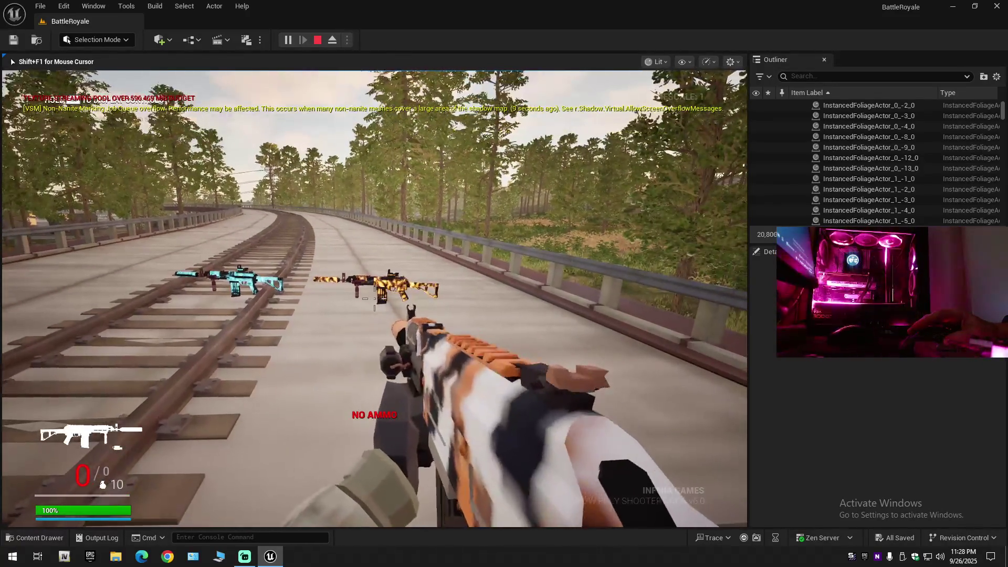
Inspect the held rifle with T, then walk along the tracks to the cyan rifle
{"action": "key", "text": "w"}
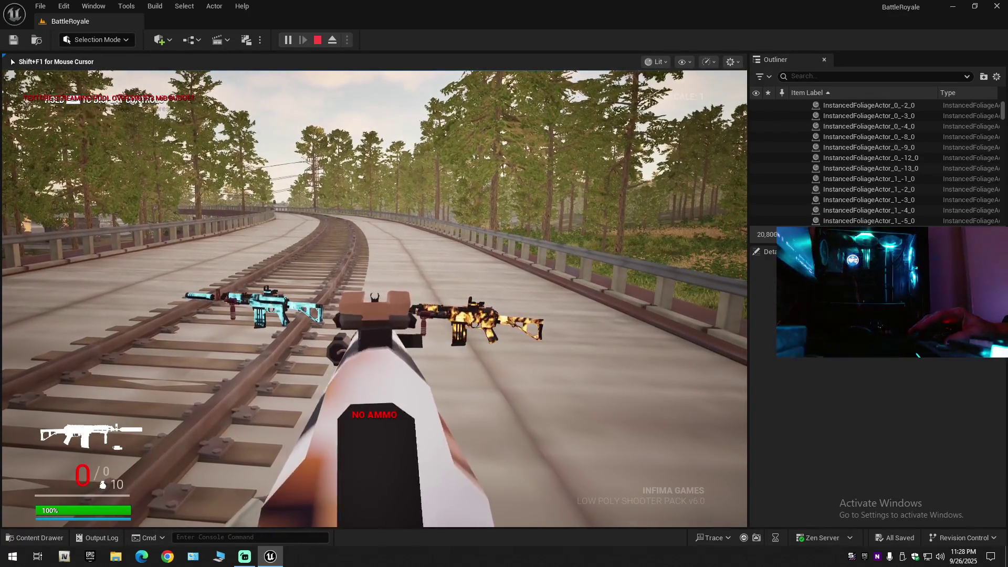
{"action": "scroll", "coordinate": [374, 298], "scroll_direction": "down", "scroll_amount": 1}
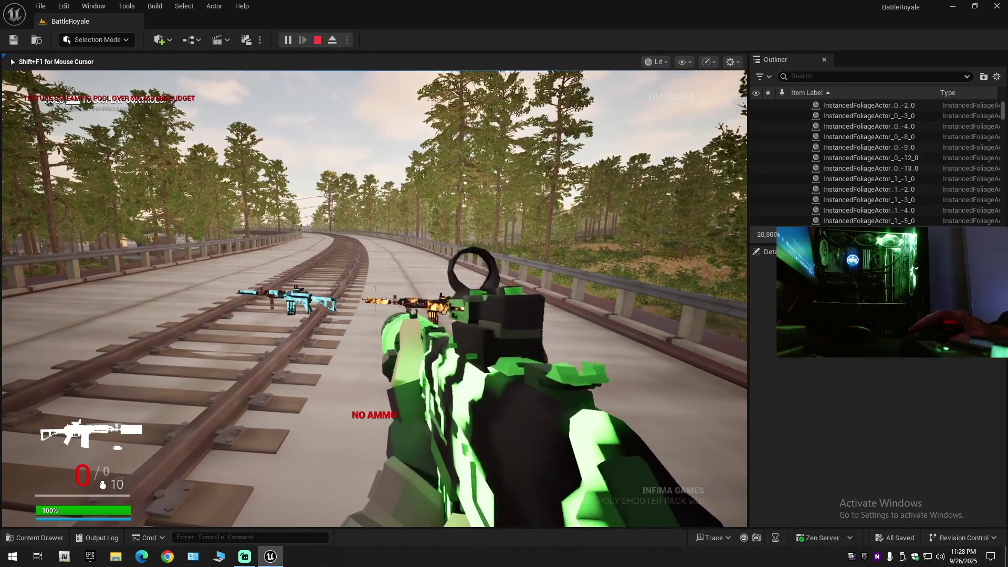
{"action": "key", "text": "t"}
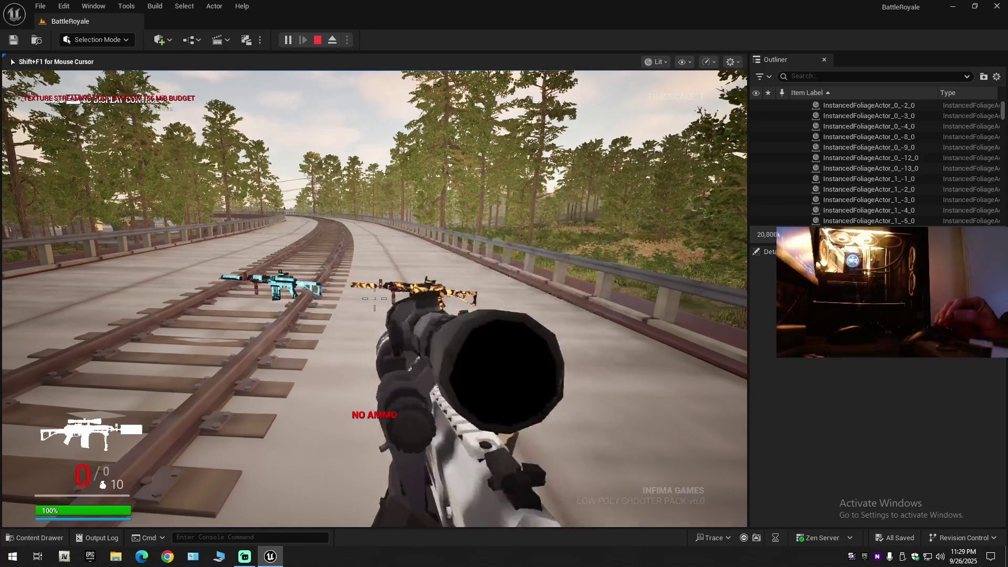
{"action": "scroll", "coordinate": [374, 299], "scroll_direction": "down", "scroll_amount": 1}
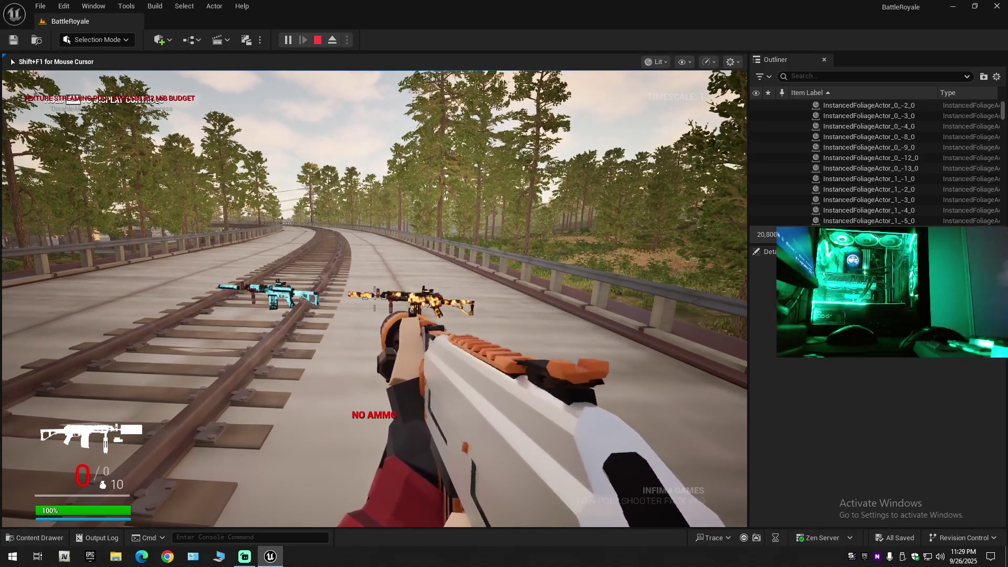
{"action": "key", "text": "w"}
{"action": "key", "text": "w"}
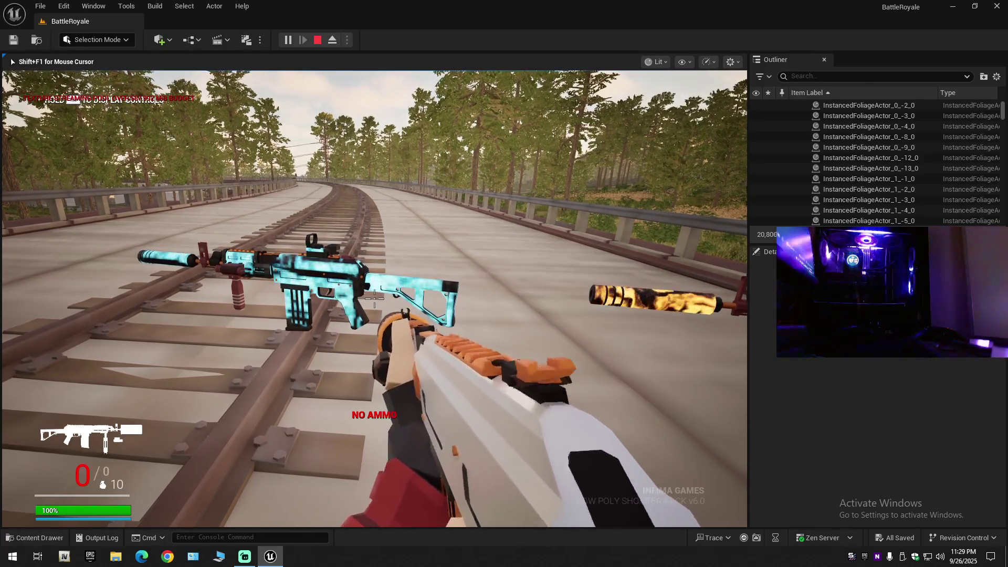
{"action": "key", "text": "w"}
{"action": "key", "text": "s"}
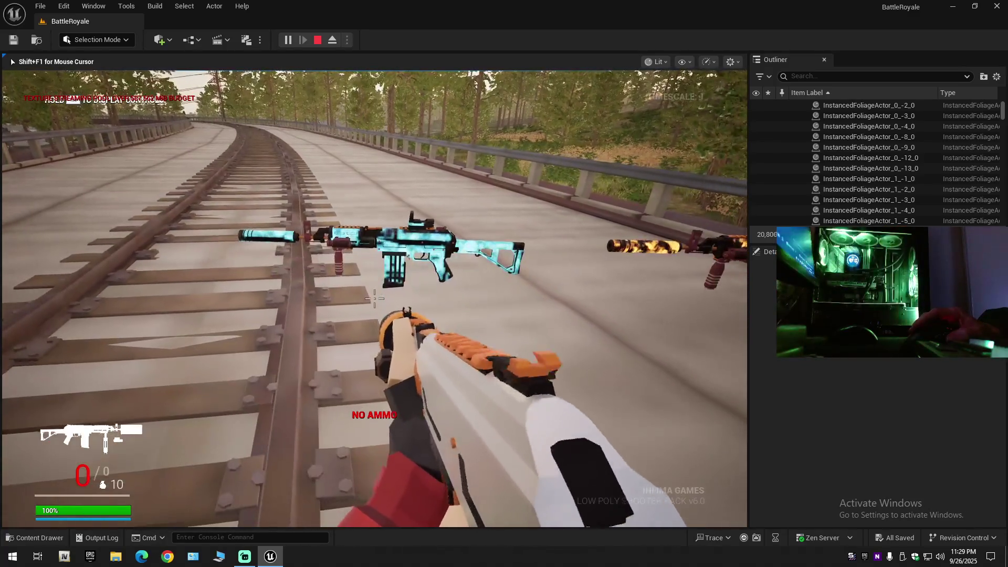
{"action": "key", "text": "w"}
{"action": "key", "text": "s"}
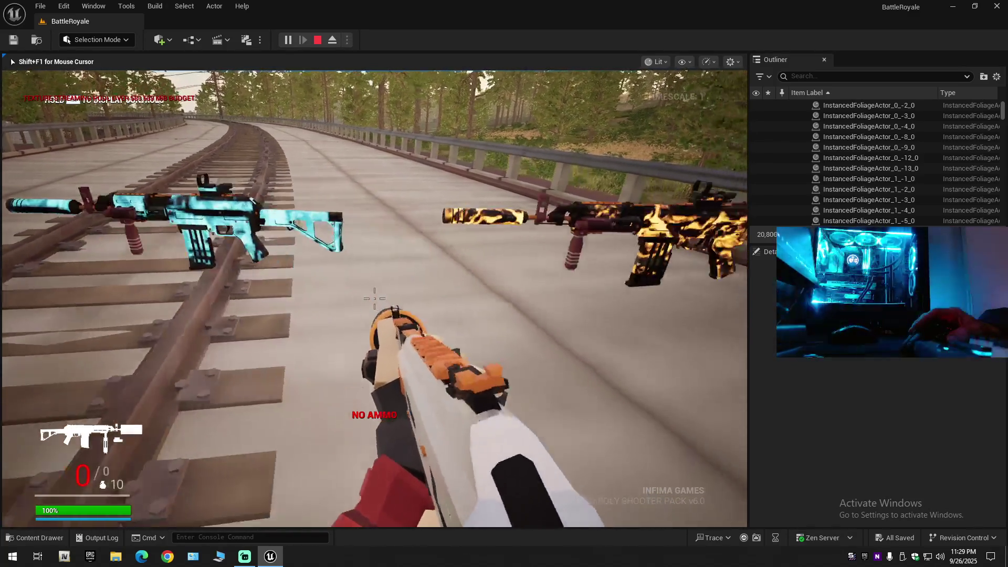
{"action": "key", "text": "w"}
{"action": "key", "text": "s"}
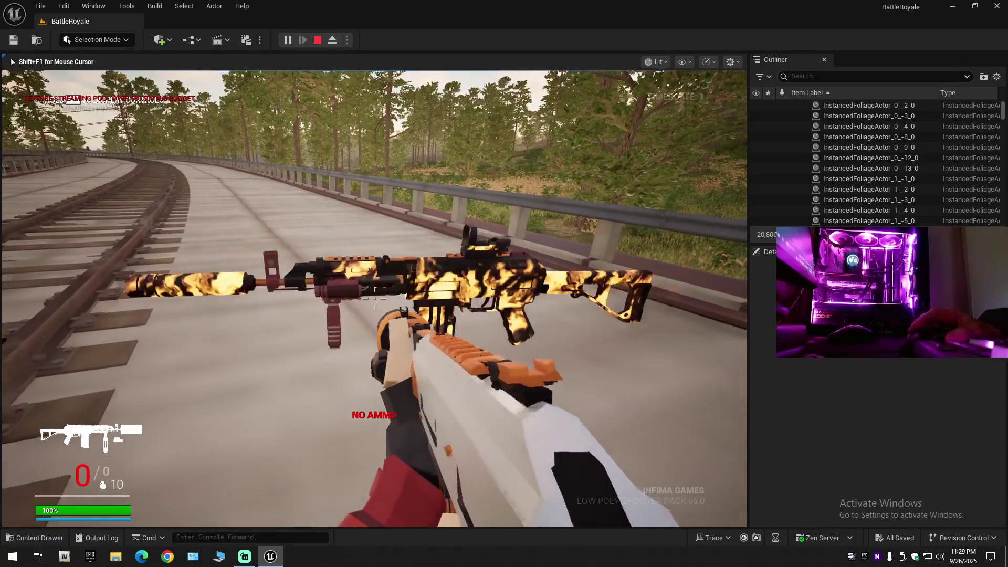
{"action": "key", "text": "w"}
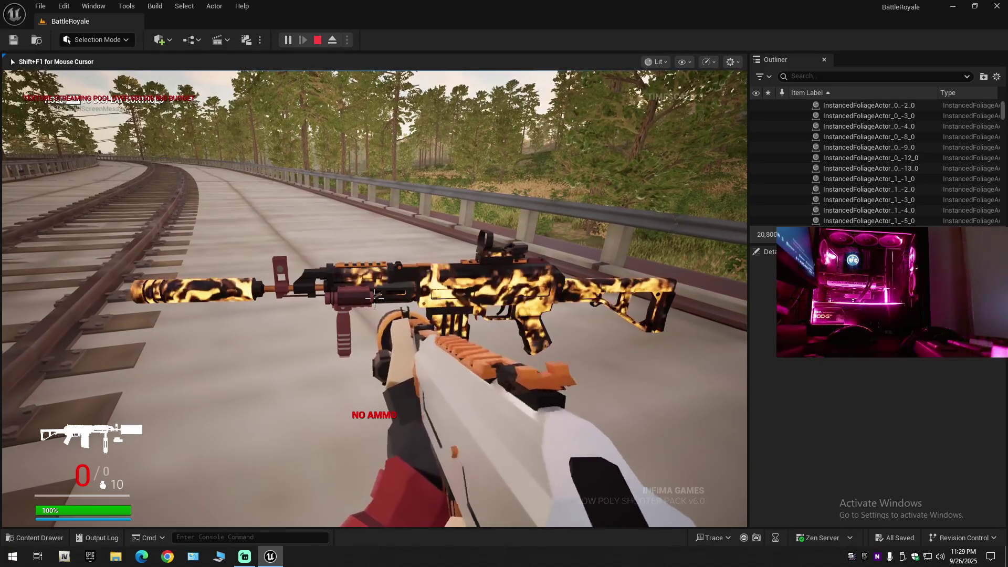
{"action": "key", "text": "s"}
{"action": "key", "text": "a"}
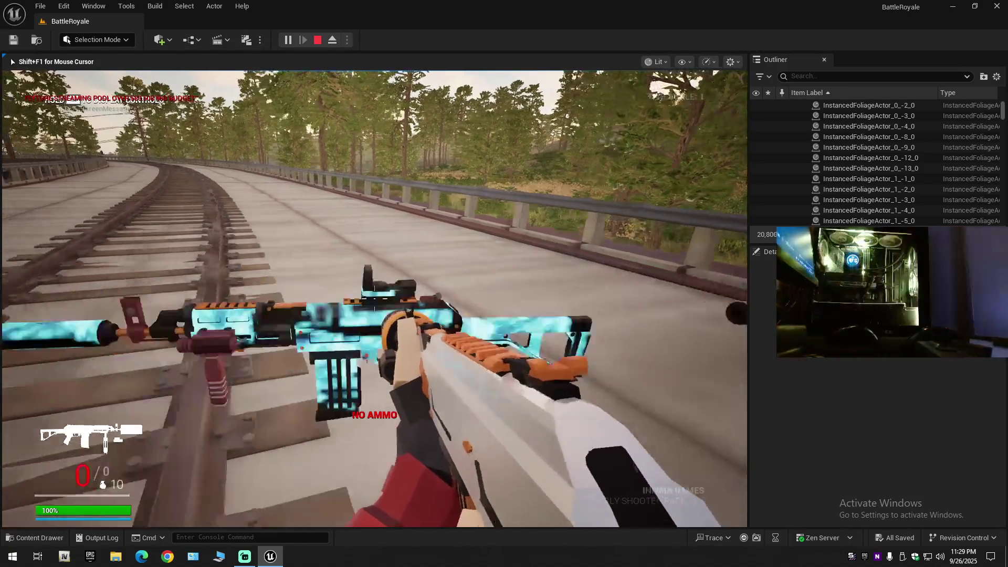
{"action": "key", "text": "w"}
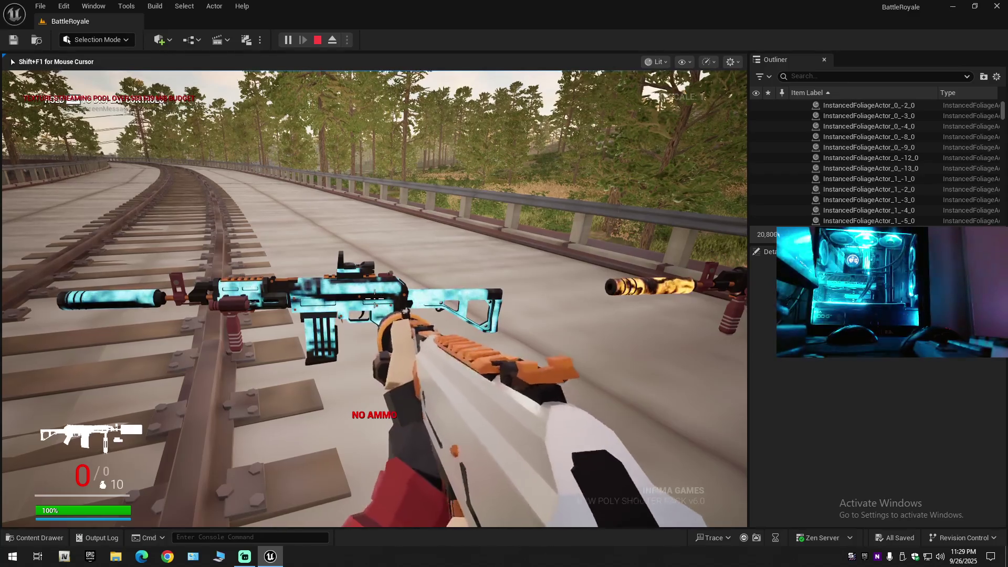
{"action": "key", "text": "d"}
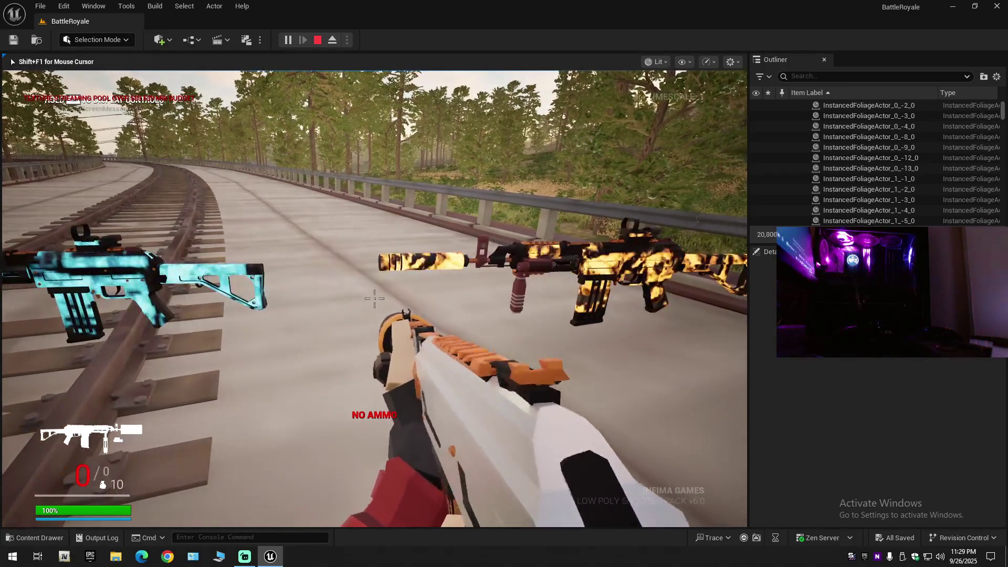
{"action": "key", "text": "a"}
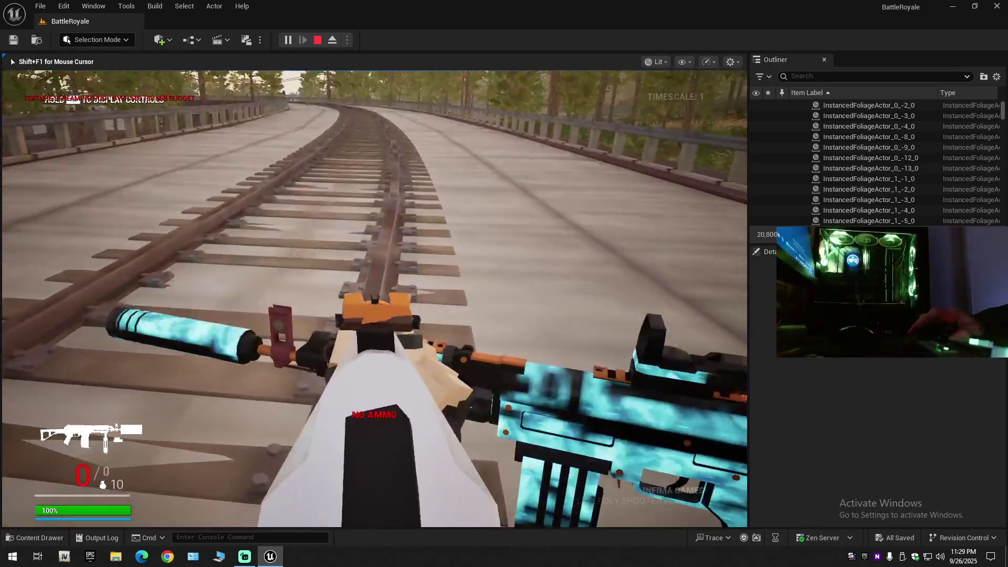
{"action": "mouse_move", "coordinate": [374, 297]}
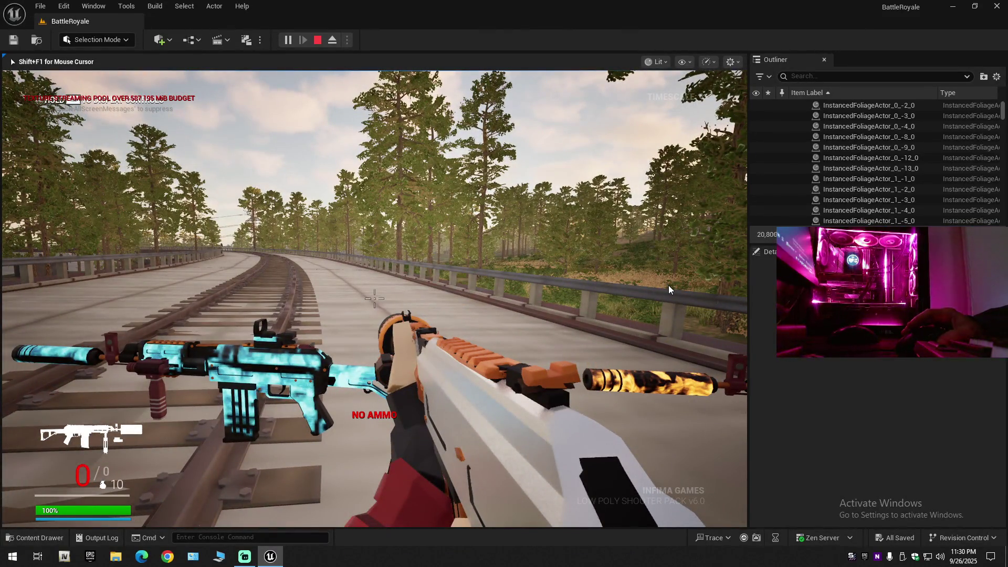
{"action": "key", "text": "Escape"}
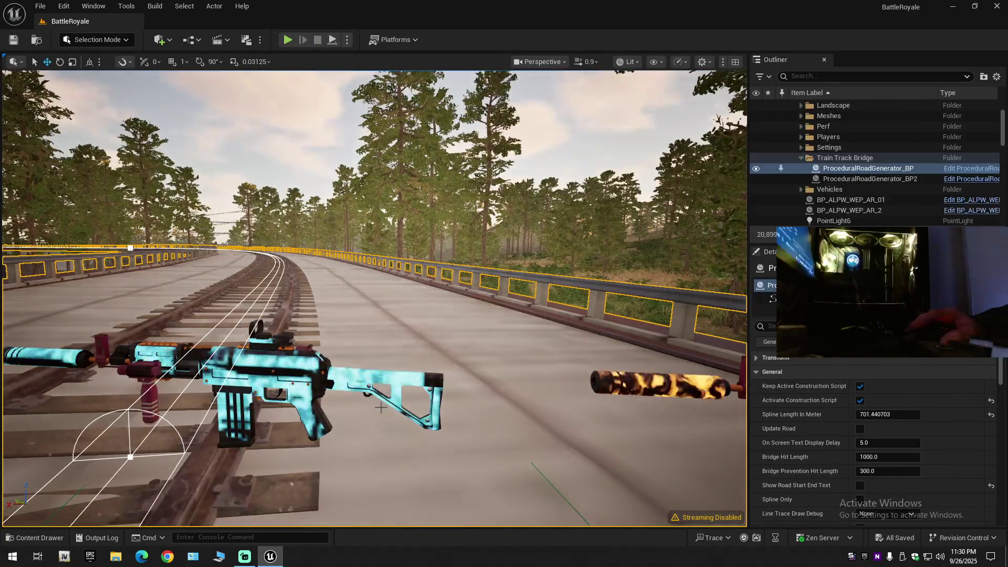
Select BP_ALPW_WEP_AR_01 and BP_ALPW_WEP_AR_2 and raise both higher above the tracks
{"action": "left_click", "coordinate": [316, 382]}
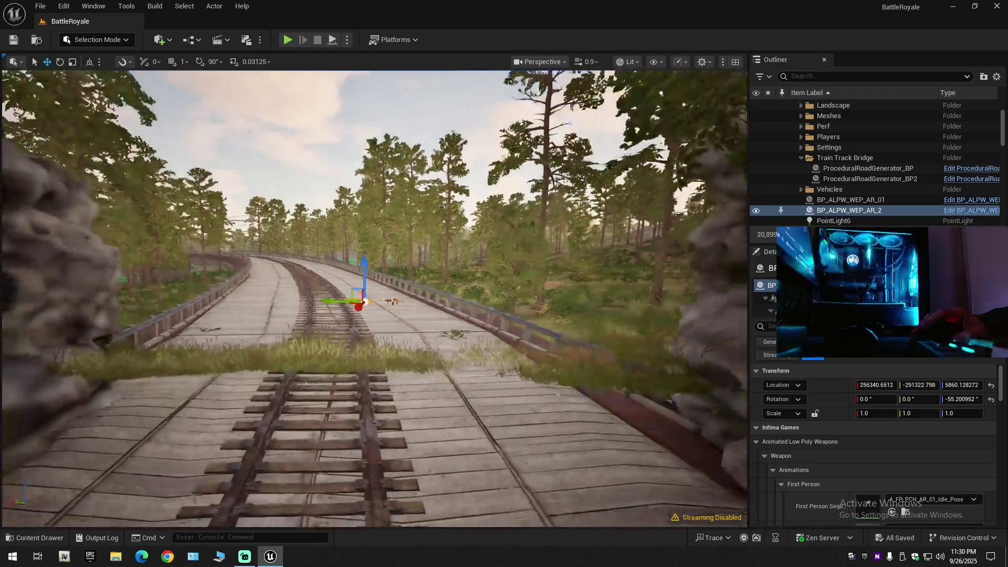
{"action": "key", "text": "w"}
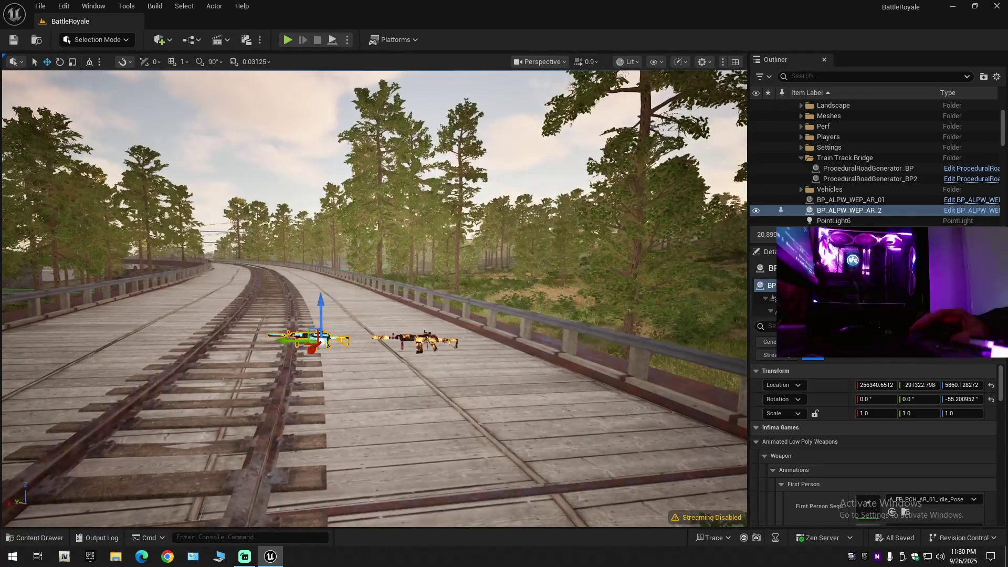
{"action": "left_click", "coordinate": [442, 348]}
{"action": "left_click", "coordinate": [428, 343]}
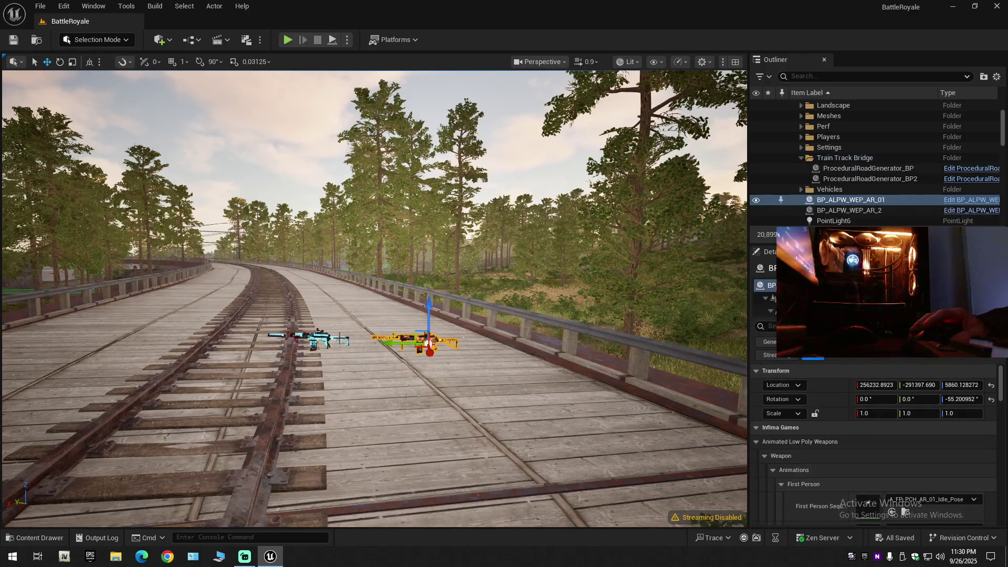
{"action": "left_click", "coordinate": [322, 338], "text": "ctrl"}
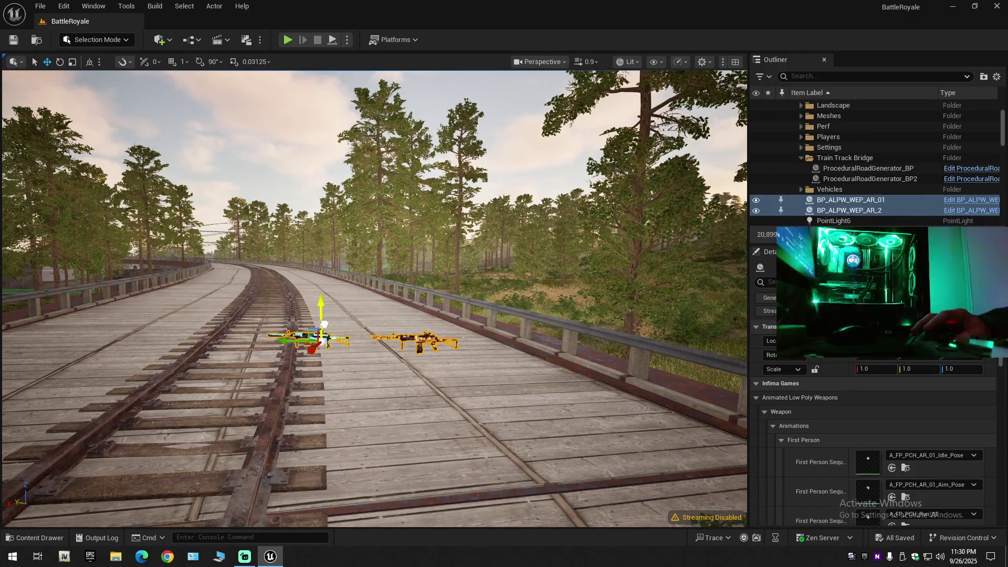
{"action": "left_click_drag", "start_coordinate": [324, 324], "coordinate": [324, 305]}
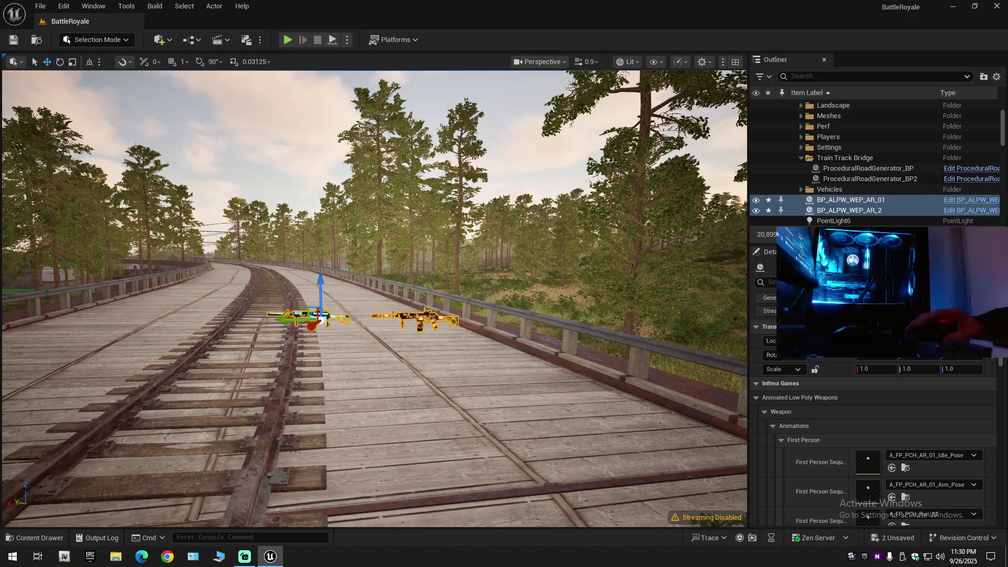
{"action": "key", "text": "Escape"}
Frame both rifles and the tunnel, and bring up the gold BP_ALPW_WEP_AR_01's context menu
{"action": "mouse_move", "coordinate": [335, 311]}
{"action": "left_mouse_down"}
{"action": "mouse_move", "coordinate": [335, 283]}
{"action": "mouse_move", "coordinate": [289, 283]}
{"action": "mouse_move", "coordinate": [289, 199]}
{"action": "left_mouse_up"}
{"action": "left_click_drag", "start_coordinate": [144, 315], "coordinate": [144, 399]}
{"action": "left_click", "coordinate": [144, 315]}
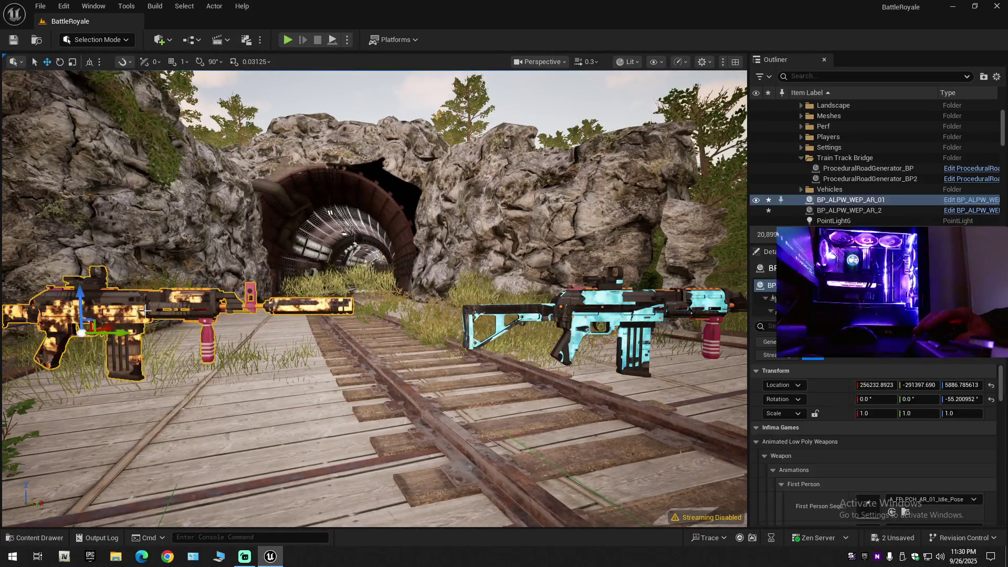
{"action": "right_click", "coordinate": [144, 316]}
Browse to BP_ALPW_WEP_AR_01 and open it in the full Blueprint Editor
{"action": "left_click", "coordinate": [221, 205]}
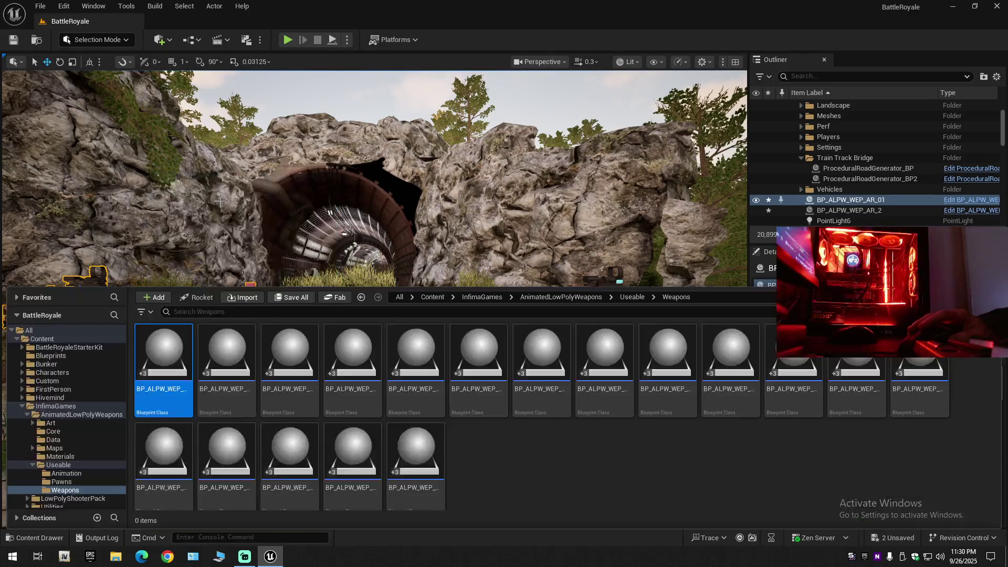
{"action": "double_click", "coordinate": [177, 372]}
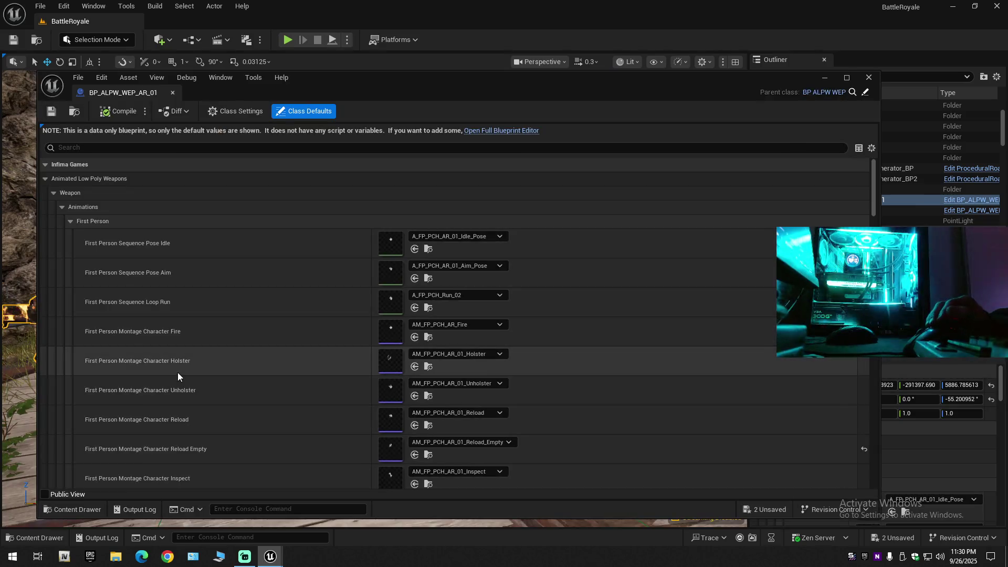
{"action": "left_click", "coordinate": [509, 140]}
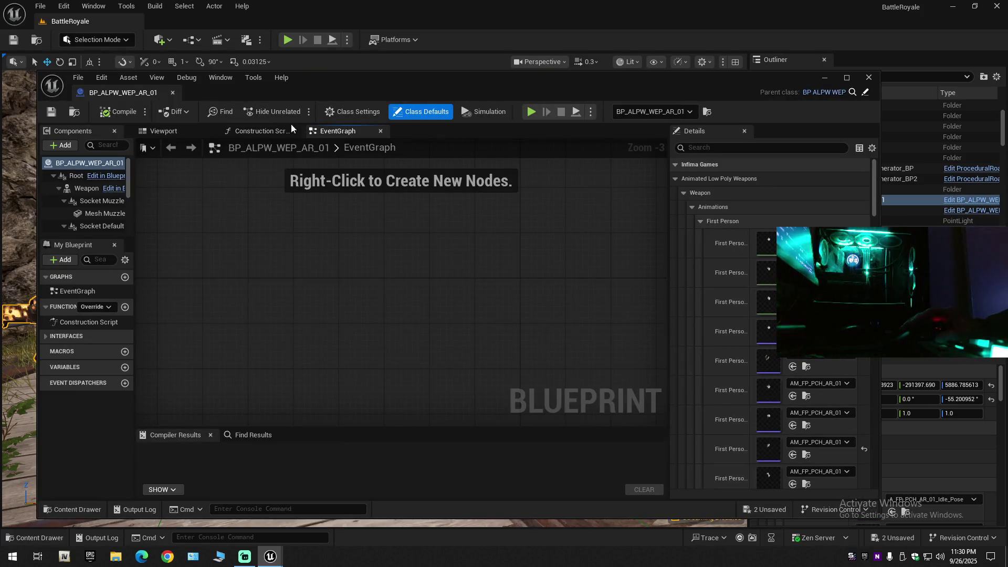
Show the Viewport preview, orbit and zoom around the rifle, and collapse the animation settings
{"action": "left_click", "coordinate": [189, 131]}
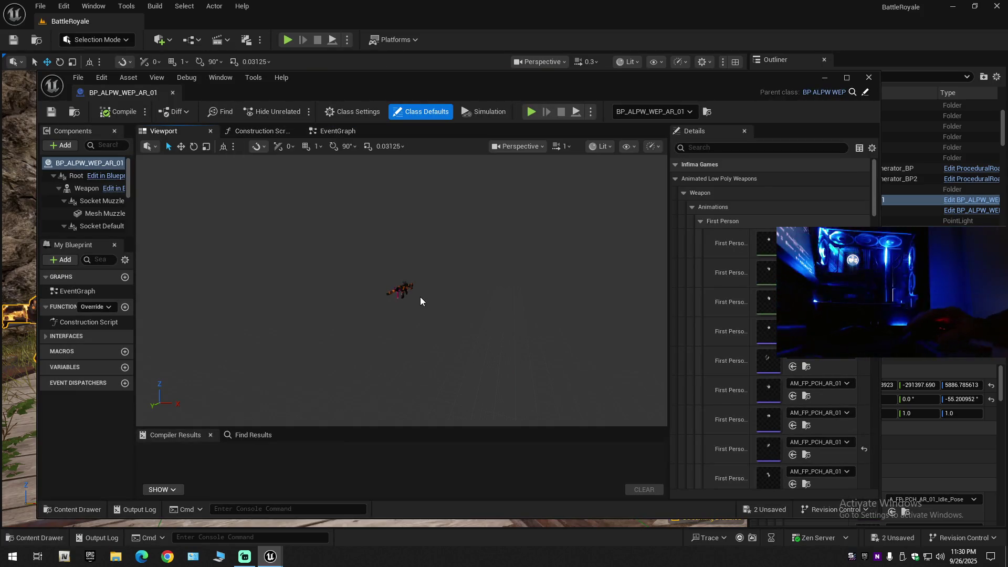
{"action": "scroll", "coordinate": [421, 297], "scroll_direction": "up", "scroll_amount": 10}
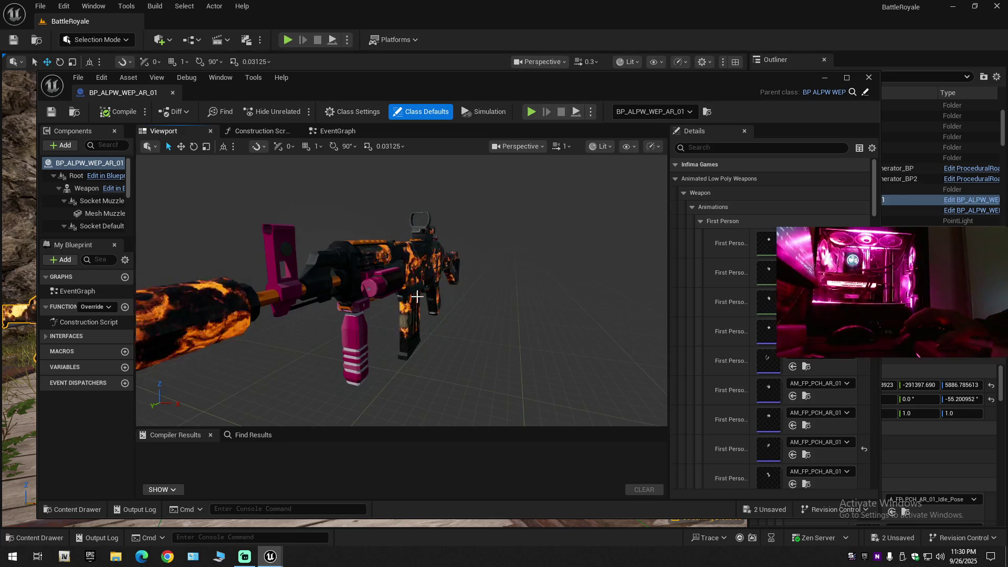
{"action": "mouse_move", "coordinate": [418, 297]}
{"action": "left_mouse_down"}
{"action": "mouse_move", "coordinate": [418, 336]}
{"action": "mouse_move", "coordinate": [406, 315]}
{"action": "mouse_move", "coordinate": [475, 313]}
{"action": "left_mouse_up"}
{"action": "scroll", "coordinate": [402, 290], "scroll_direction": "up", "scroll_amount": 5}
{"action": "scroll", "coordinate": [402, 289], "scroll_direction": "up", "scroll_amount": 3}
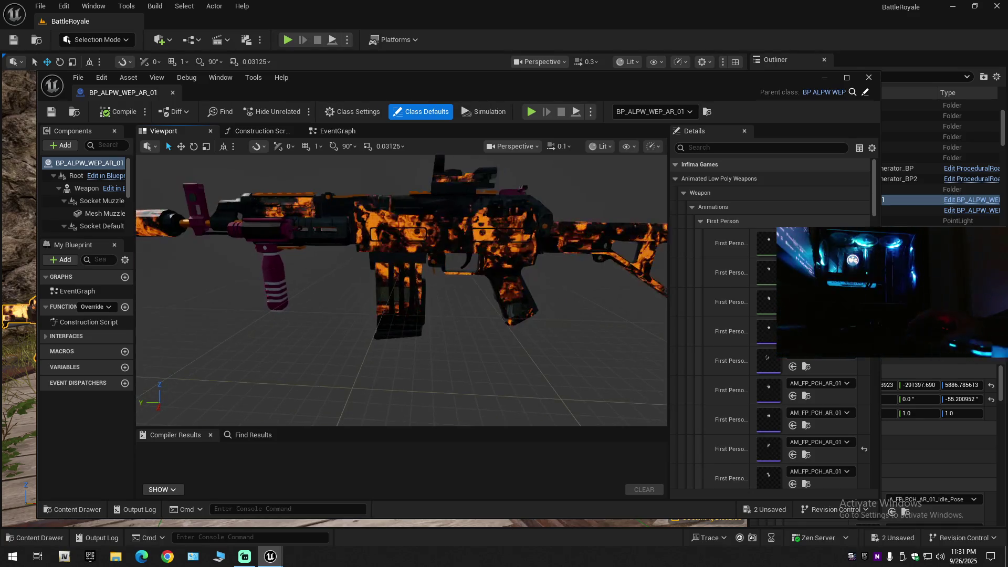
{"action": "scroll", "coordinate": [402, 289], "scroll_direction": "down", "scroll_amount": 3}
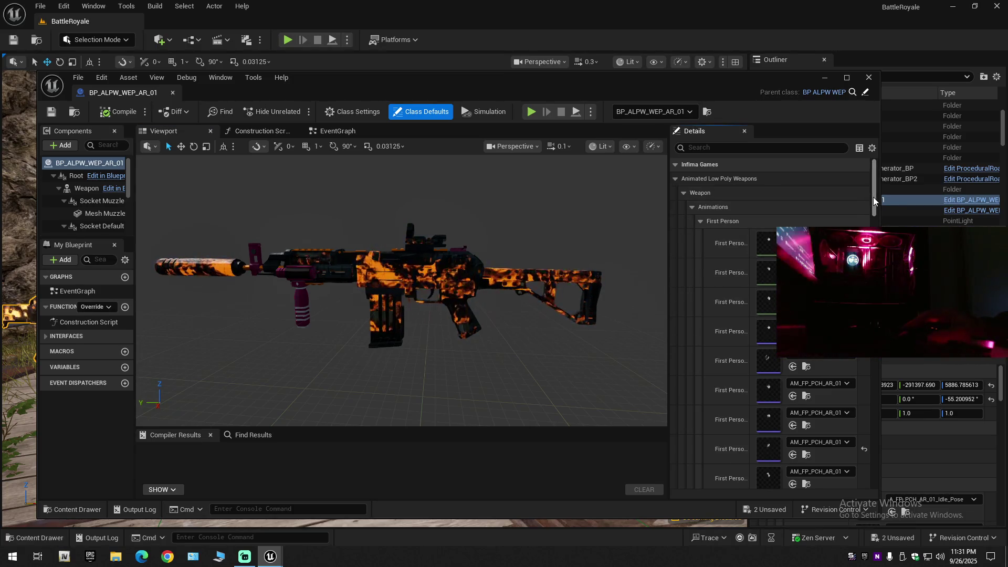
{"action": "left_click", "coordinate": [701, 221]}
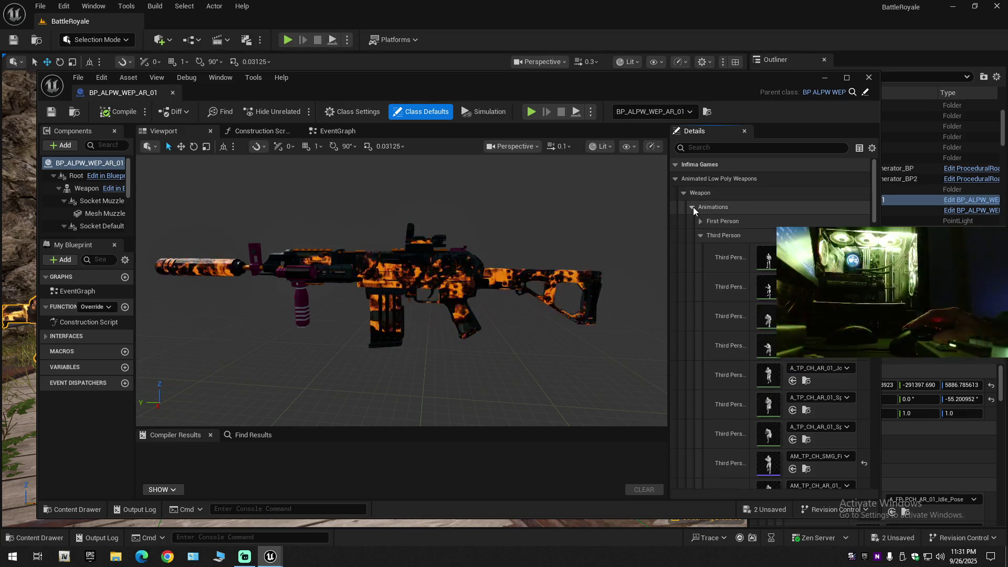
Collapse the animation settings, expand the first attachment list, and widen the Details panel
{"action": "left_click", "coordinate": [692, 207]}
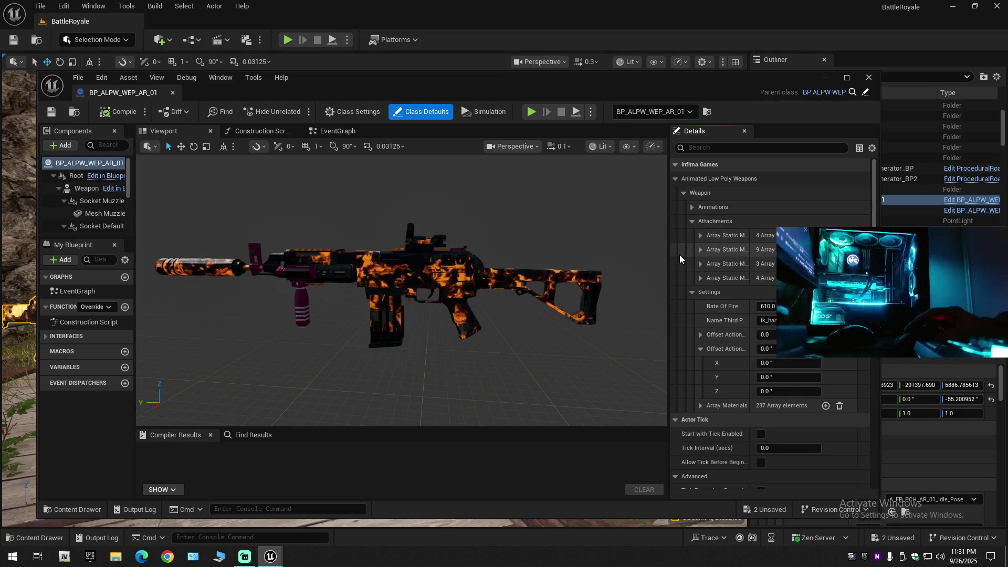
{"action": "left_click", "coordinate": [701, 235]}
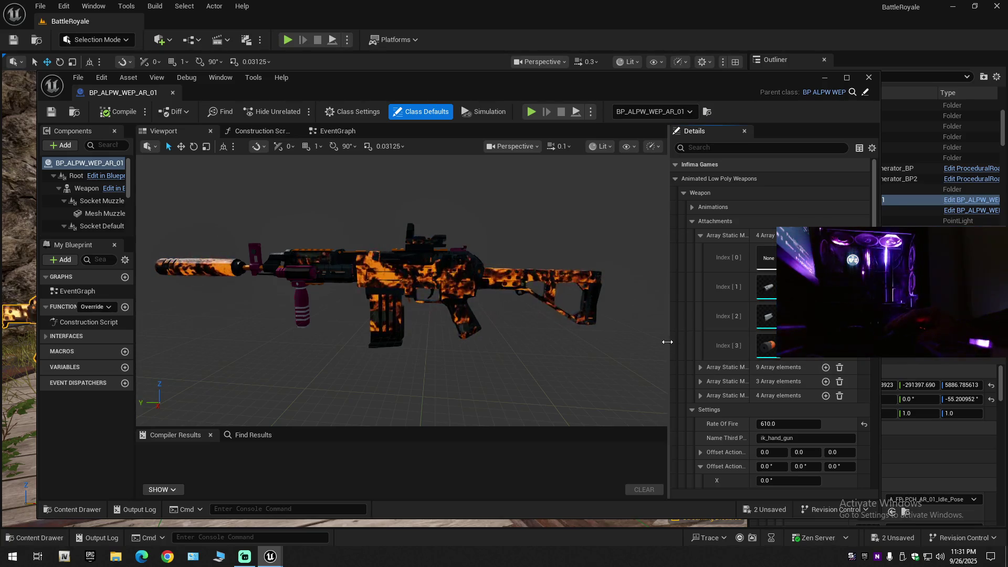
{"action": "mouse_move", "coordinate": [669, 343]}
{"action": "left_mouse_down"}
{"action": "mouse_move", "coordinate": [575, 346]}
{"action": "mouse_move", "coordinate": [585, 348]}
{"action": "left_mouse_up"}
Scroll through the class settings, return to Array Static Mesh Muzzles, and locate the Index [3] silencer asset
{"action": "scroll", "coordinate": [692, 380], "scroll_direction": "down", "scroll_amount": 5}
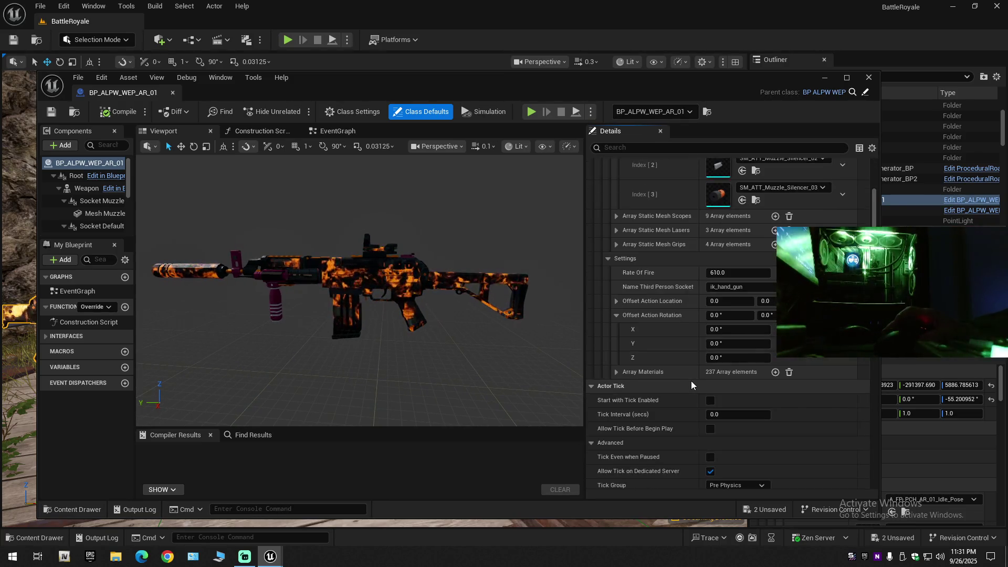
{"action": "scroll", "coordinate": [691, 380], "scroll_direction": "down", "scroll_amount": 4}
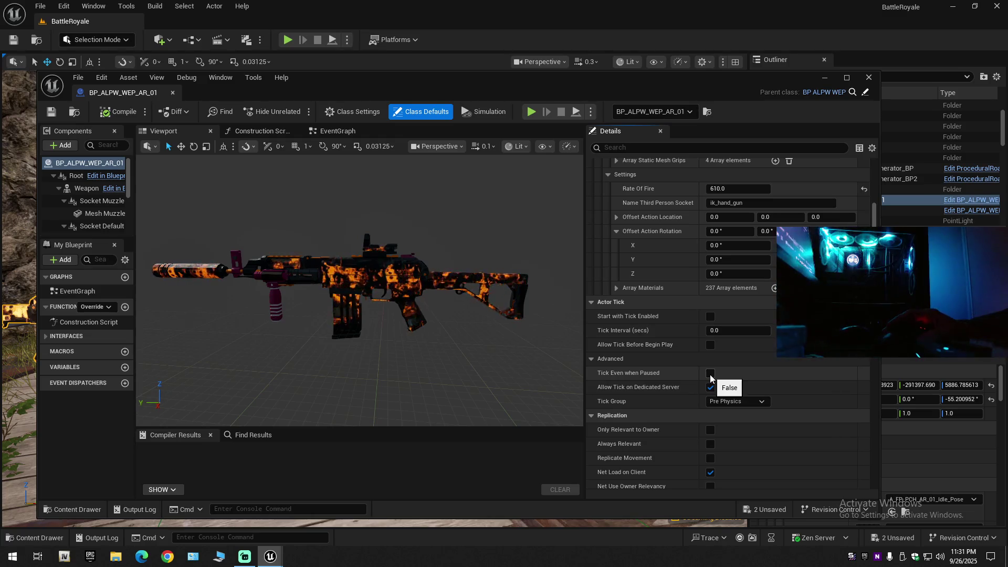
{"action": "scroll", "coordinate": [710, 377], "scroll_direction": "down", "scroll_amount": 8}
{"action": "scroll", "coordinate": [710, 375], "scroll_direction": "down", "scroll_amount": 15}
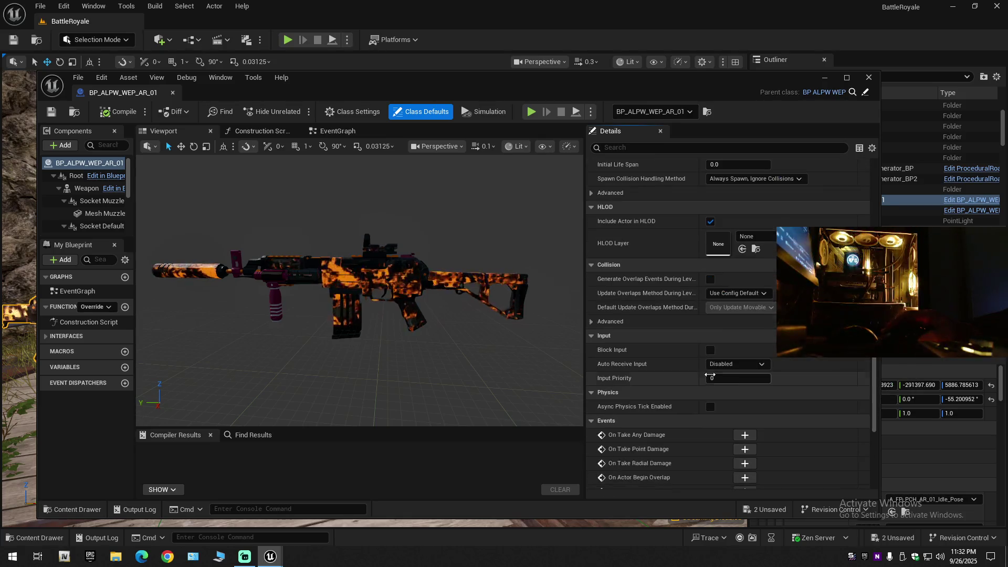
{"action": "scroll", "coordinate": [710, 376], "scroll_direction": "down", "scroll_amount": 4}
{"action": "left_click_drag", "start_coordinate": [878, 369], "coordinate": [875, 182]}
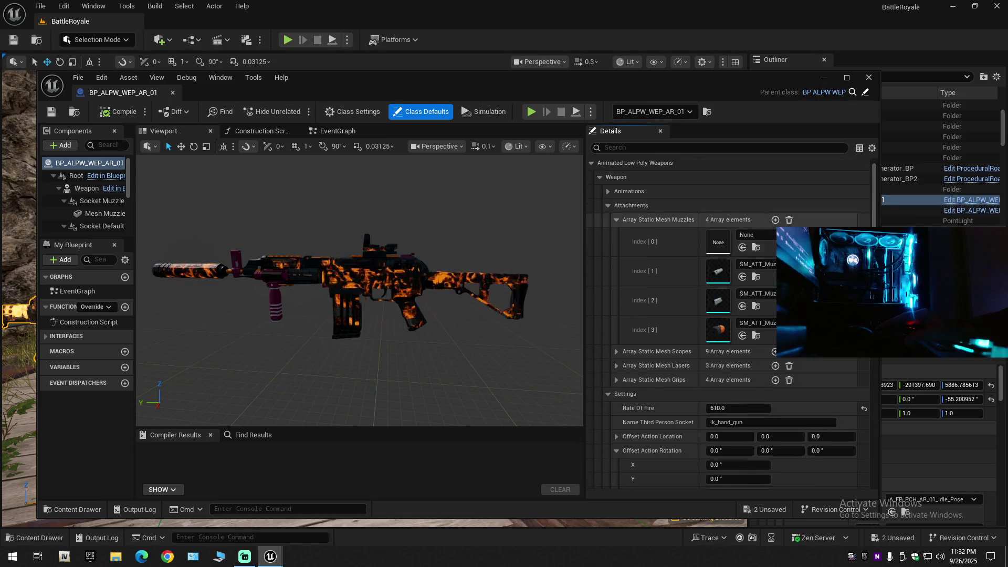
{"action": "left_click", "coordinate": [758, 335]}
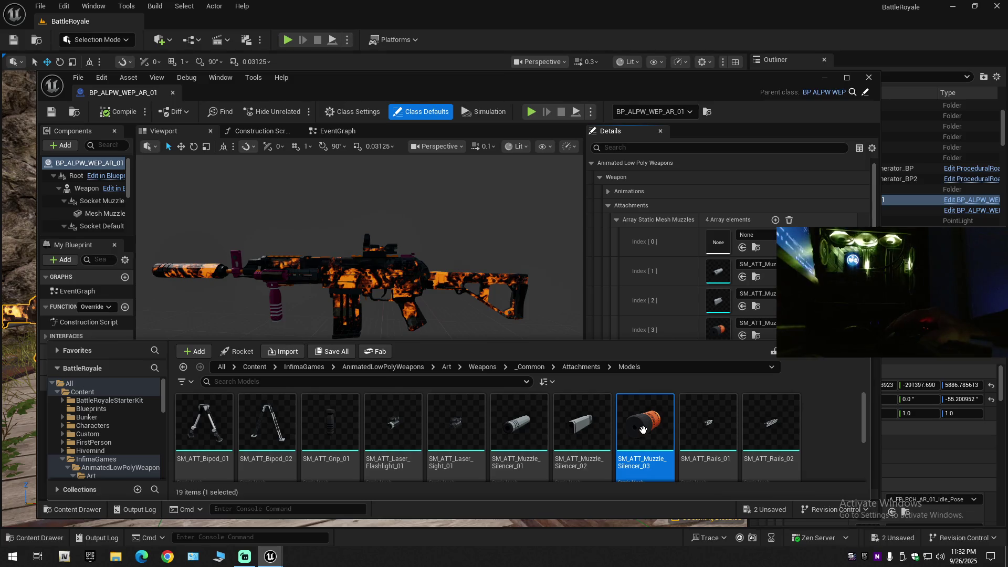
Open SM_ATT_Muzzle_Silencer_03 from muzzle Index [3] in the Static Mesh Editor
{"action": "key", "text": "Return"}
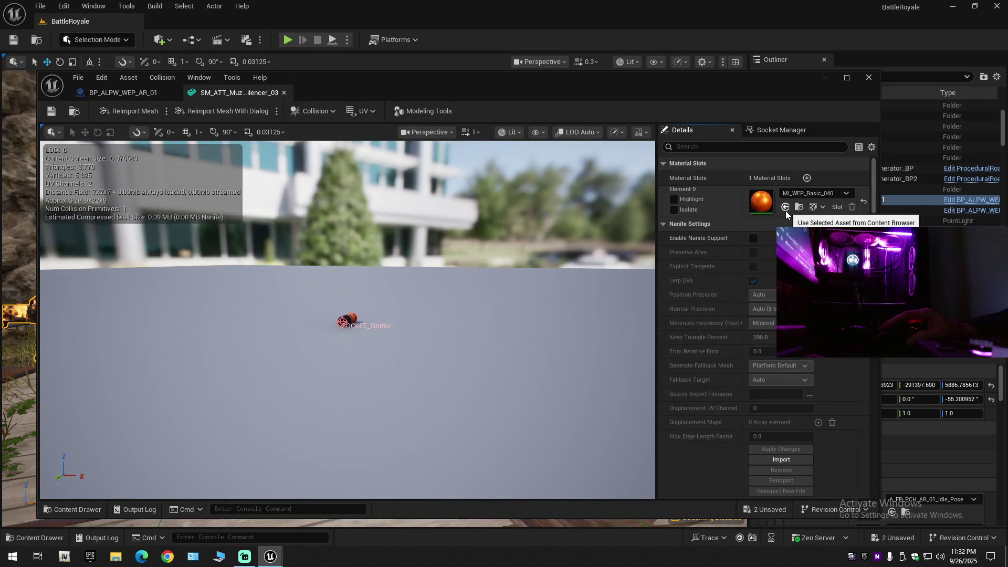
{"action": "left_click", "coordinate": [69, 507]}
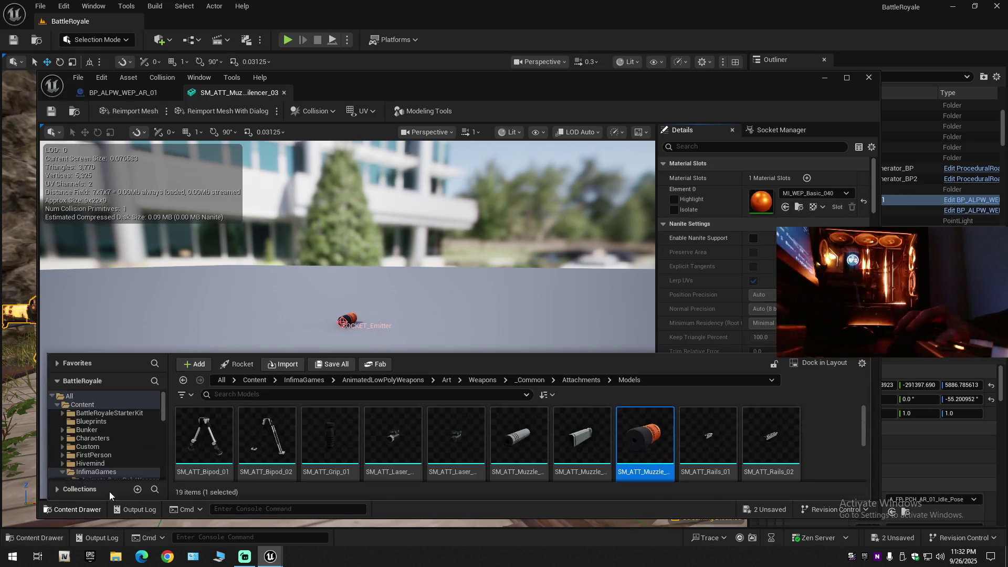
Browse to Weapons > Material > SkinMaterial and select M_M4_Flame_Mat_Inst
{"action": "scroll", "coordinate": [121, 437], "scroll_direction": "down", "scroll_amount": 5}
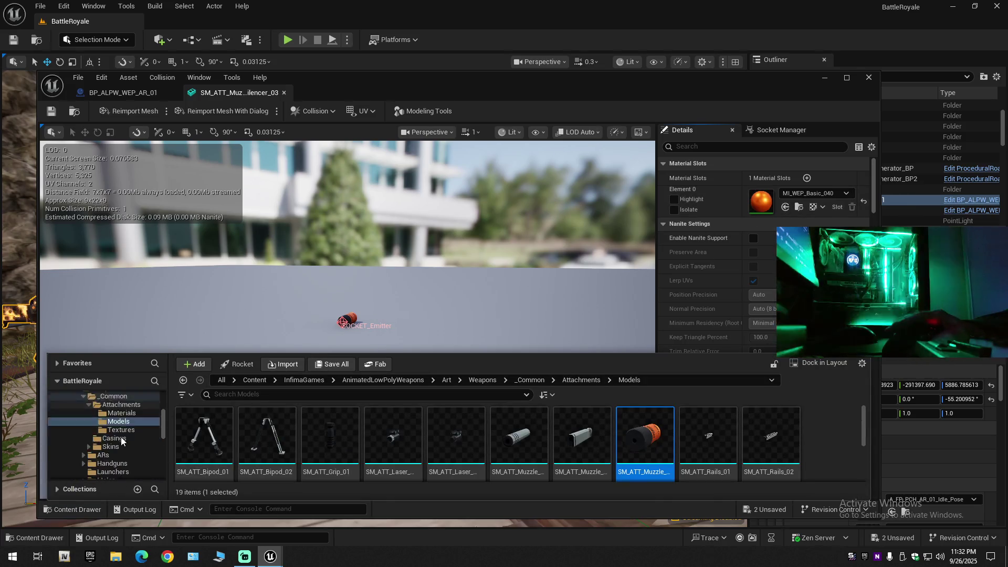
{"action": "scroll", "coordinate": [121, 439], "scroll_direction": "down", "scroll_amount": 5}
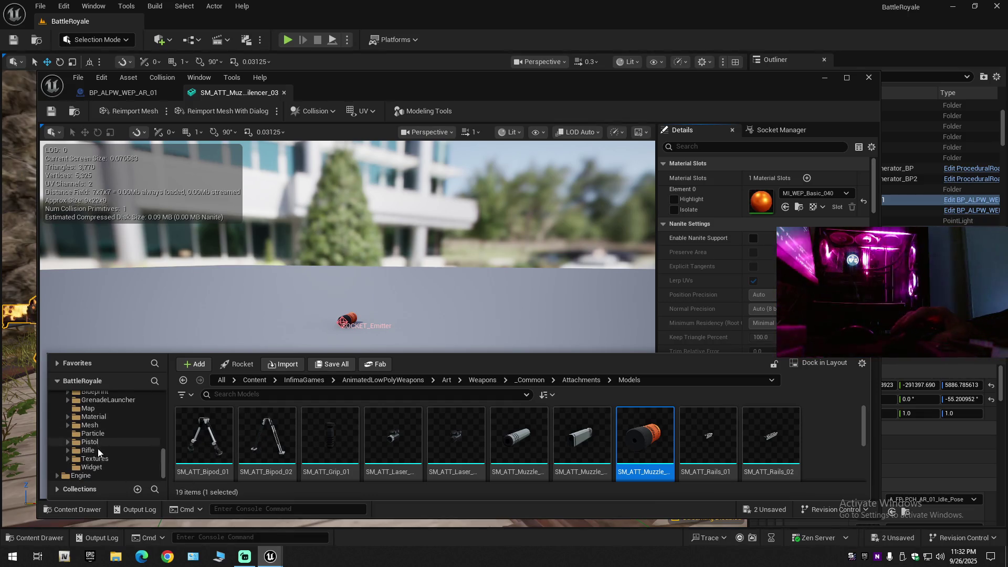
{"action": "double_click", "coordinate": [103, 418]}
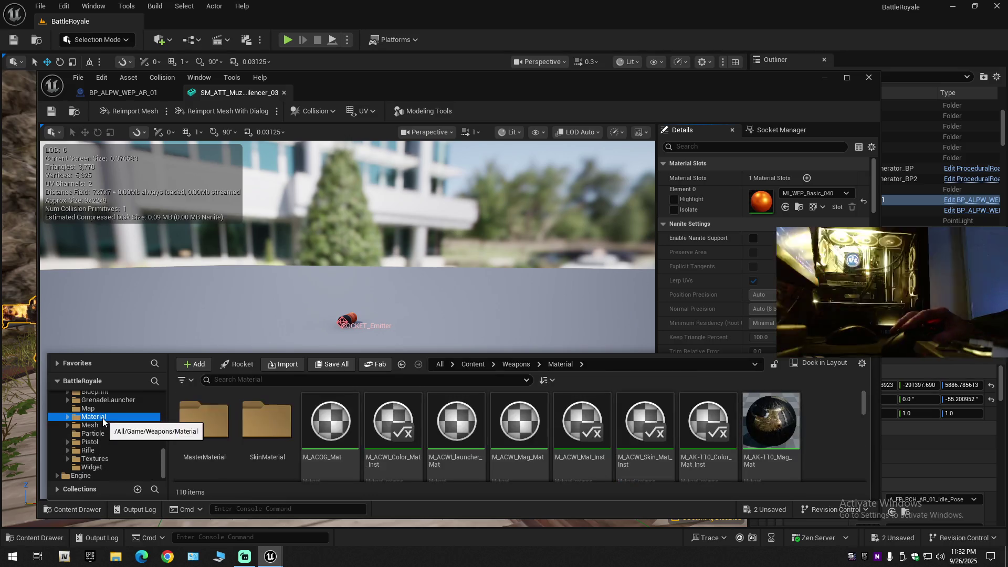
{"action": "double_click", "coordinate": [273, 417]}
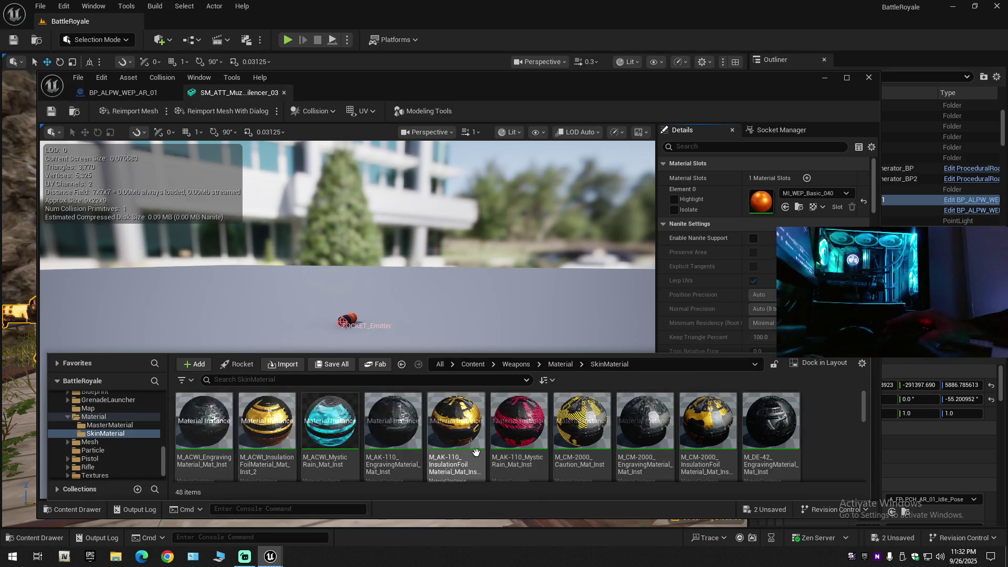
{"action": "scroll", "coordinate": [526, 430], "scroll_direction": "down", "scroll_amount": 2}
{"action": "scroll", "coordinate": [558, 451], "scroll_direction": "down", "scroll_amount": 3}
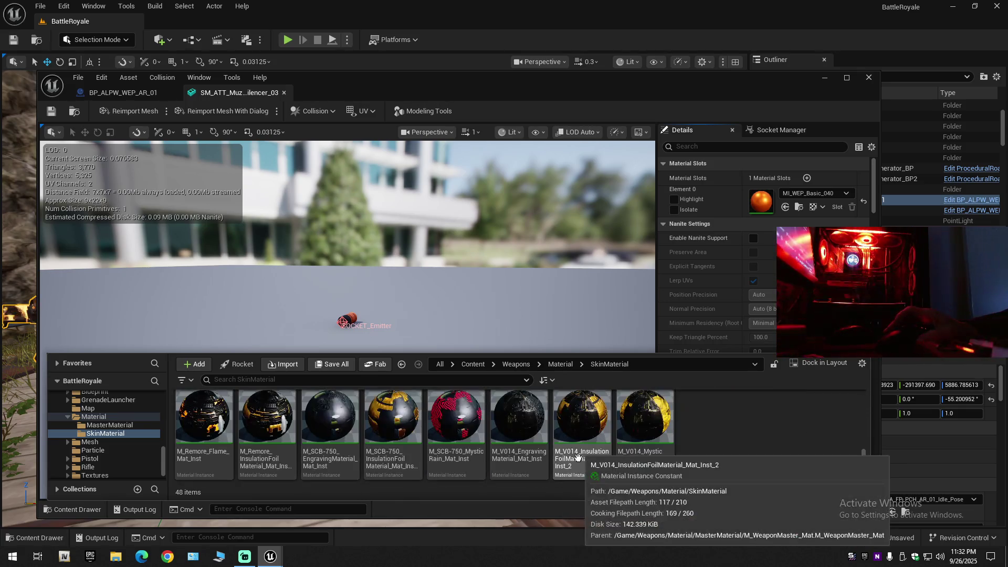
{"action": "scroll", "coordinate": [657, 462], "scroll_direction": "up", "scroll_amount": 1}
{"action": "scroll", "coordinate": [684, 466], "scroll_direction": "down", "scroll_amount": 2}
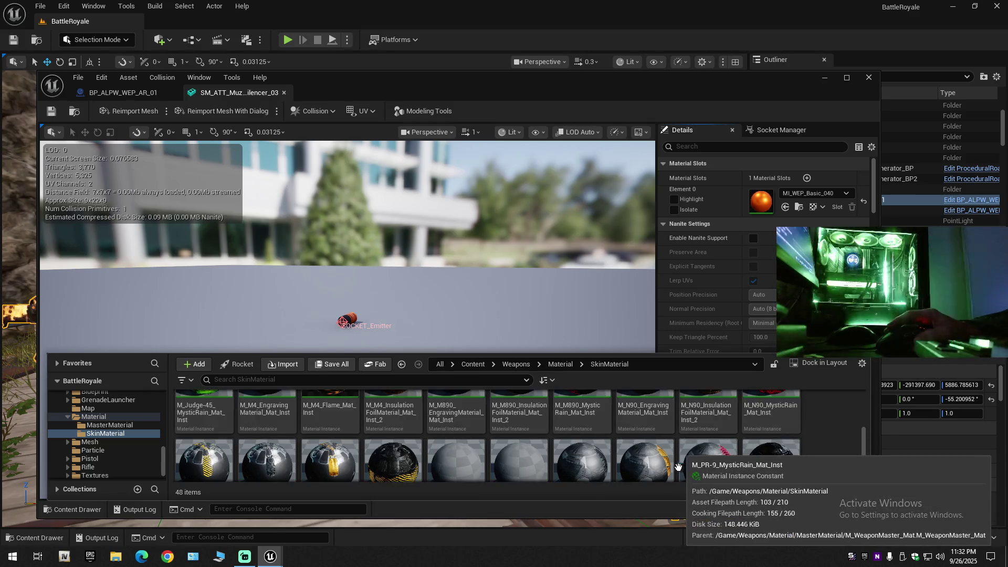
{"action": "left_click", "coordinate": [336, 415]}
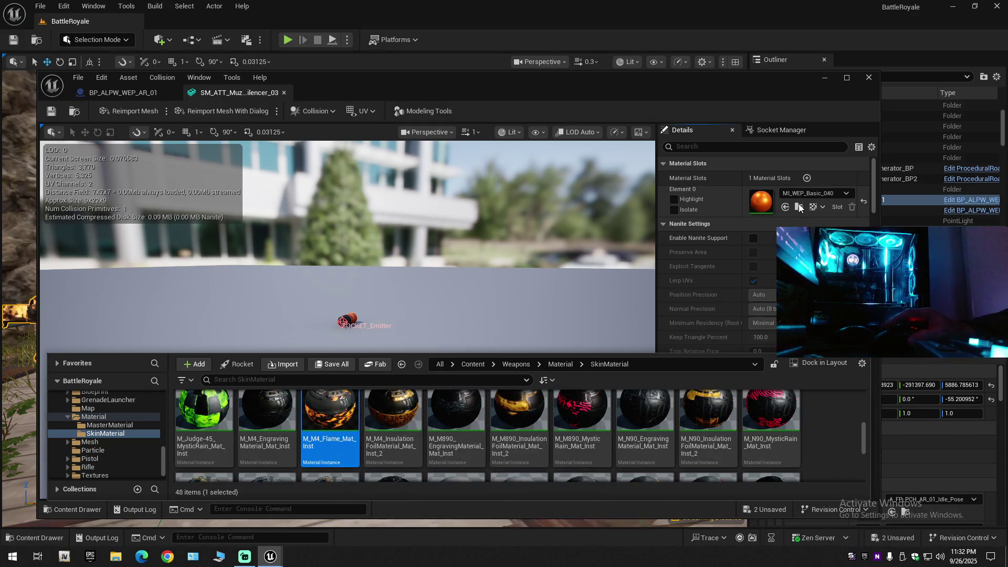
Assign M_M4_Flame_Mat_Inst to Element 0 and orbit in to inspect the silencer's end
{"action": "left_click", "coordinate": [786, 208]}
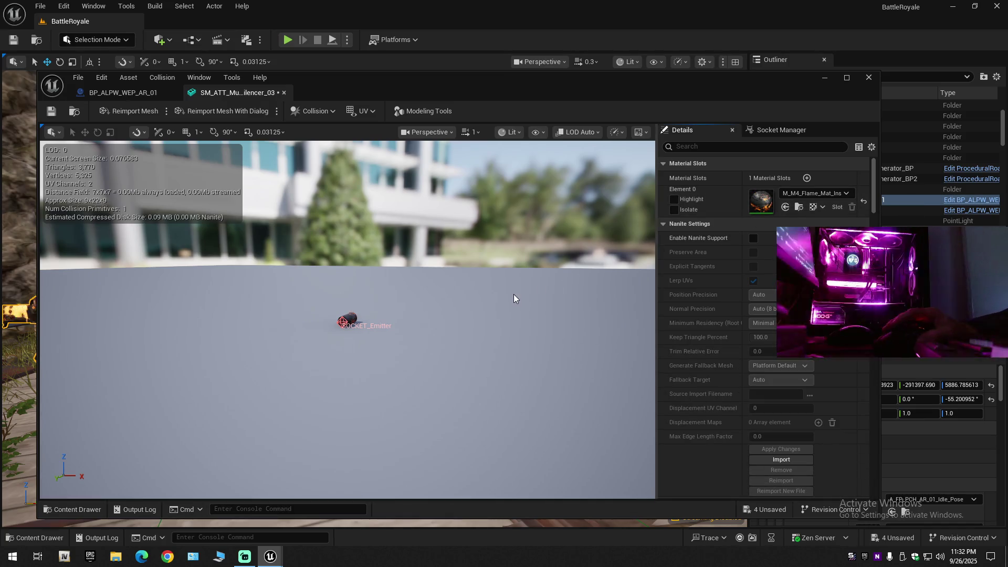
{"action": "left_click_drag", "start_coordinate": [513, 294], "coordinate": [514, 287]}
{"action": "scroll", "coordinate": [514, 288], "scroll_direction": "up", "scroll_amount": 8}
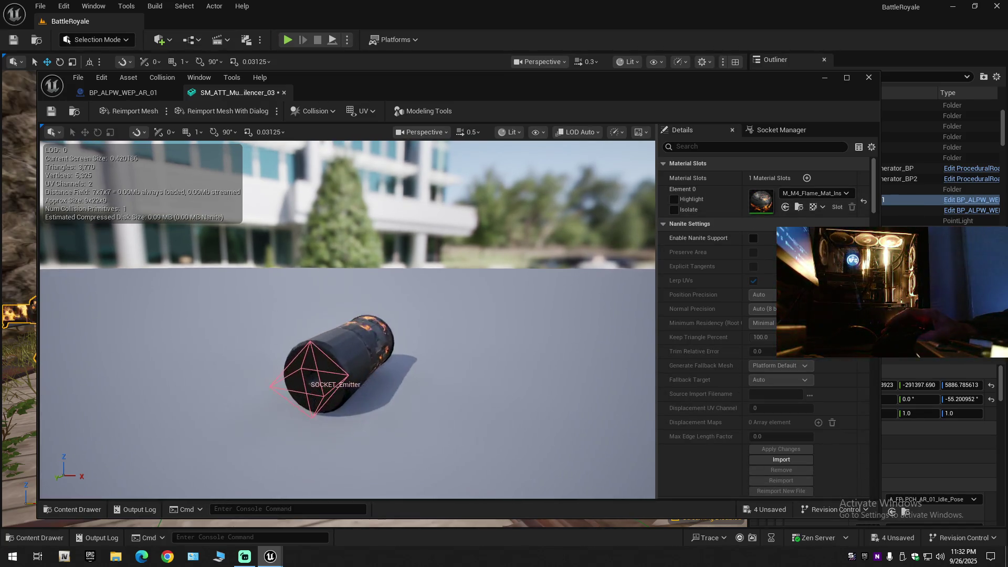
{"action": "mouse_move", "coordinate": [514, 288]}
{"action": "left_mouse_down"}
{"action": "mouse_move", "coordinate": [441, 273]}
{"action": "mouse_move", "coordinate": [399, 291]}
{"action": "mouse_move", "coordinate": [521, 310]}
{"action": "left_mouse_up"}
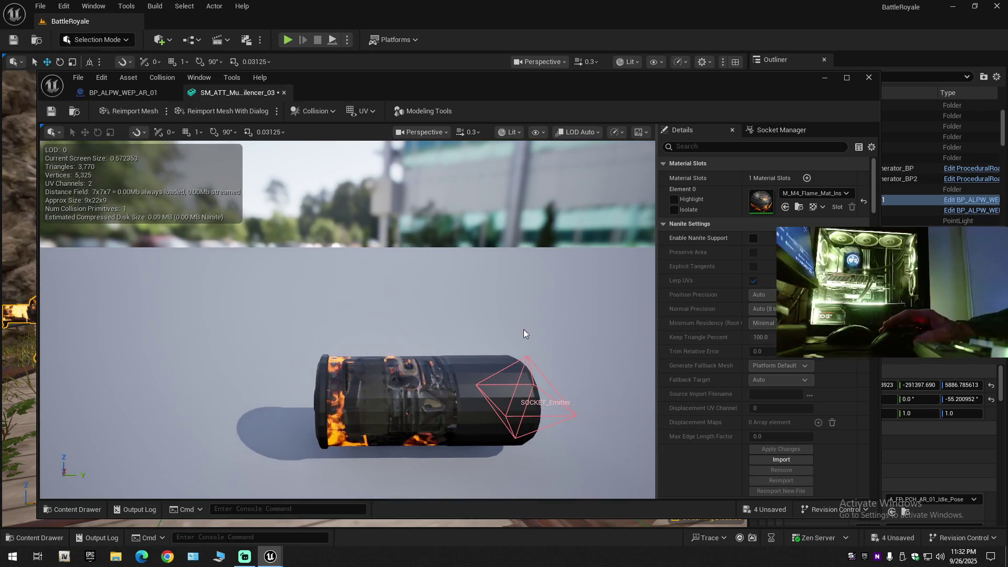
{"action": "left_click", "coordinate": [72, 510]}
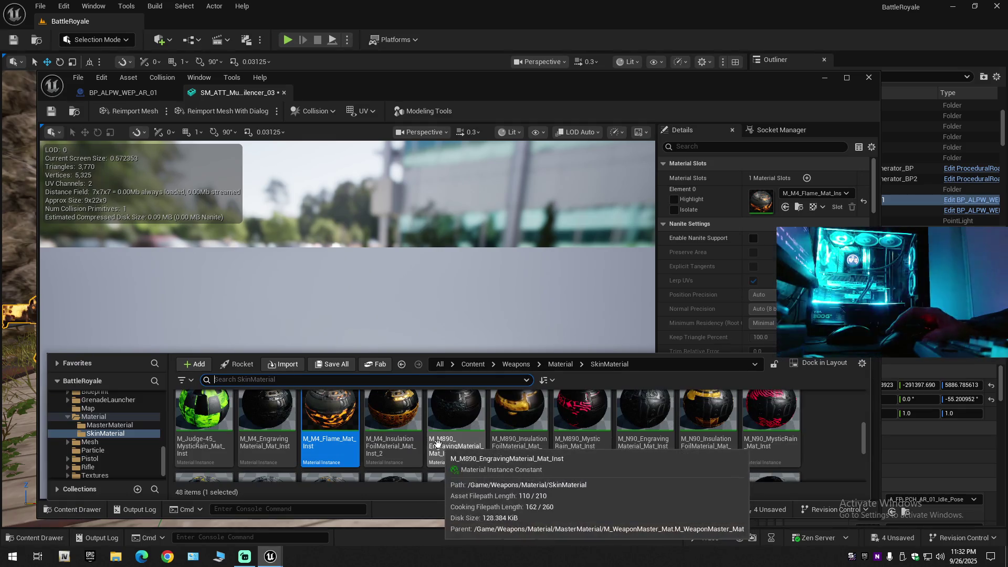
Assign M_Remore_Flame_Mat_Inst to the silencer's Element 0
{"action": "scroll", "coordinate": [810, 453], "scroll_direction": "down", "scroll_amount": 3}
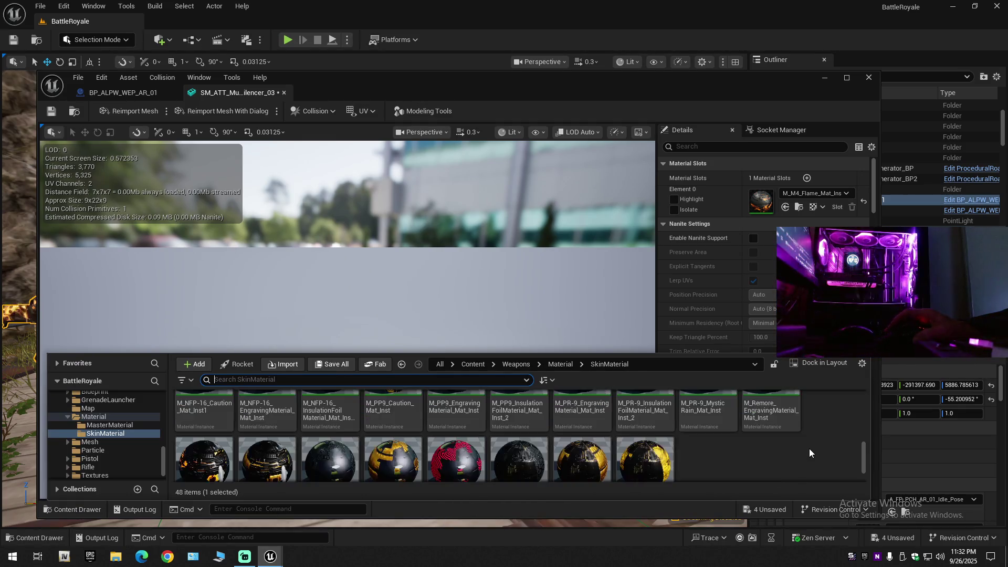
{"action": "scroll", "coordinate": [810, 450], "scroll_direction": "down", "scroll_amount": 2}
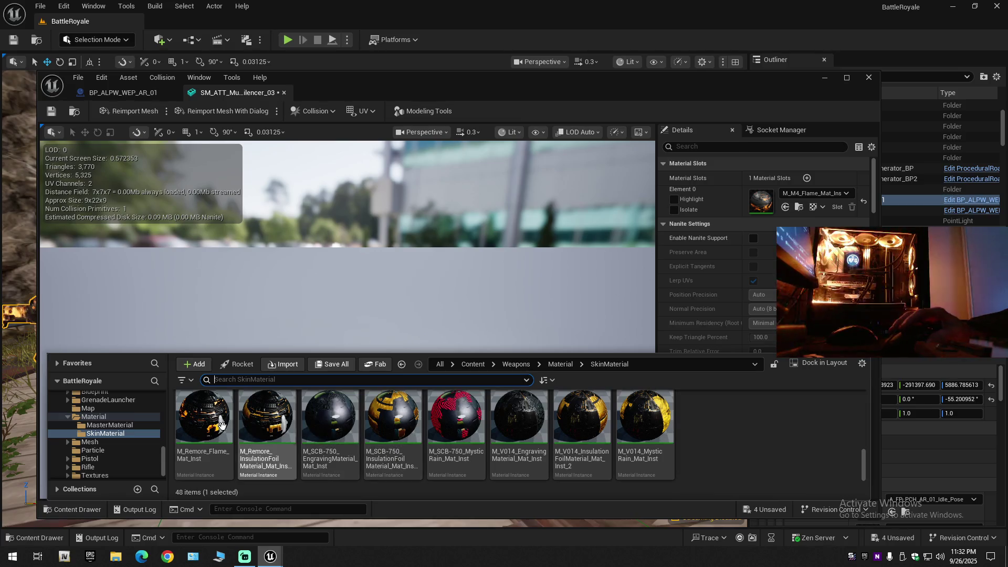
{"action": "left_click", "coordinate": [202, 426]}
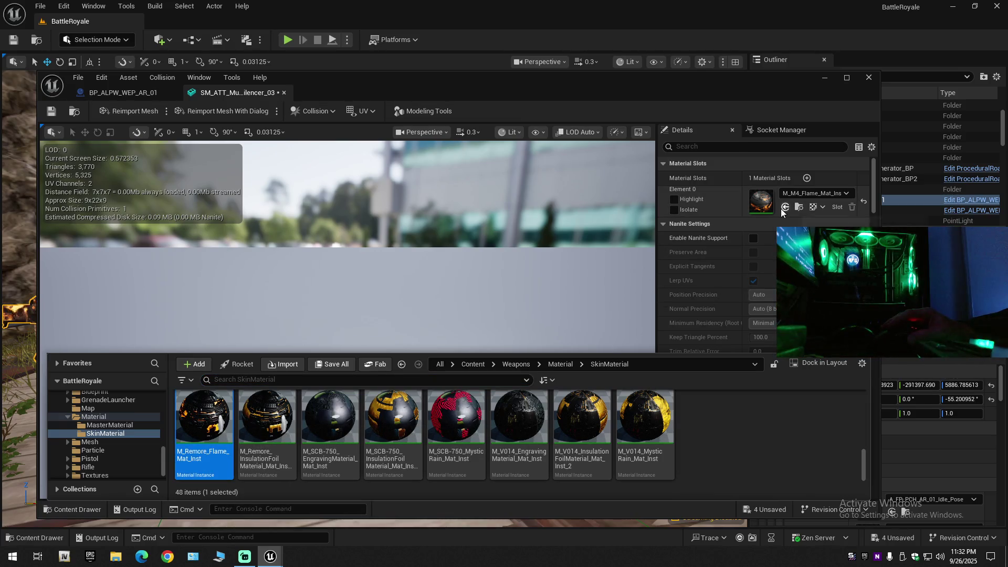
{"action": "left_click", "coordinate": [786, 207]}
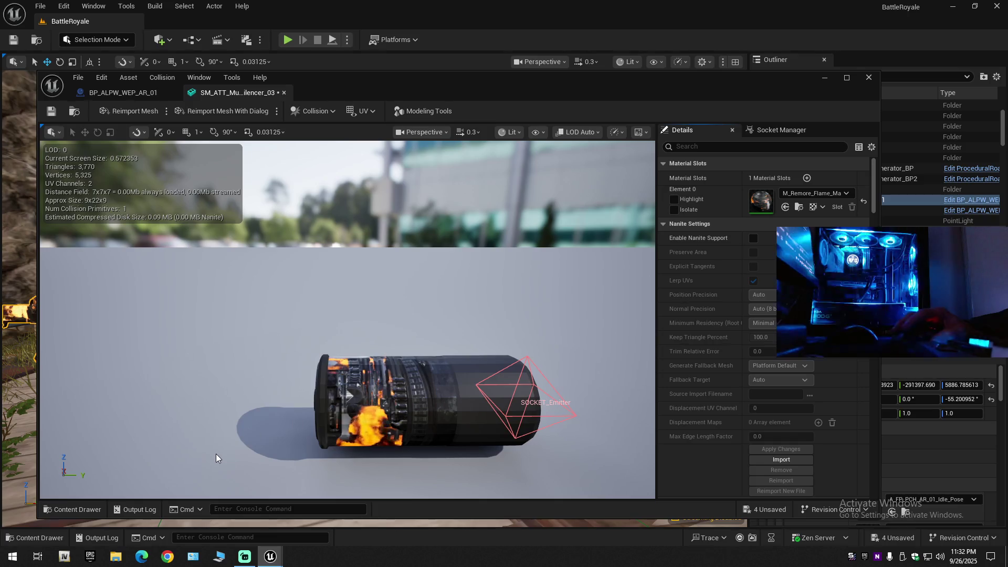
Try the Remore insulation foil material on the silencer's Element 0
{"action": "left_click", "coordinate": [79, 509]}
{"action": "left_click", "coordinate": [267, 425]}
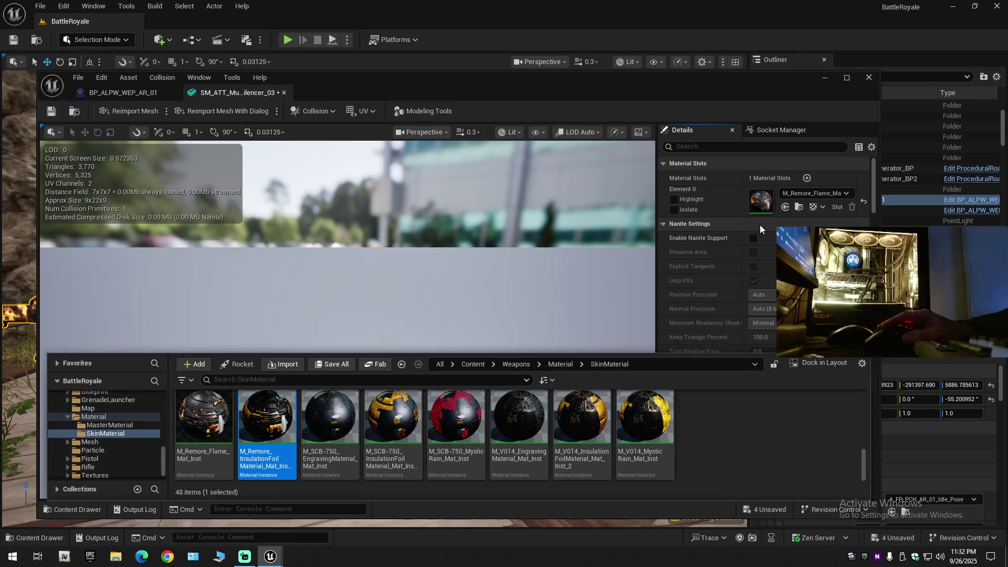
{"action": "left_click", "coordinate": [475, 293]}
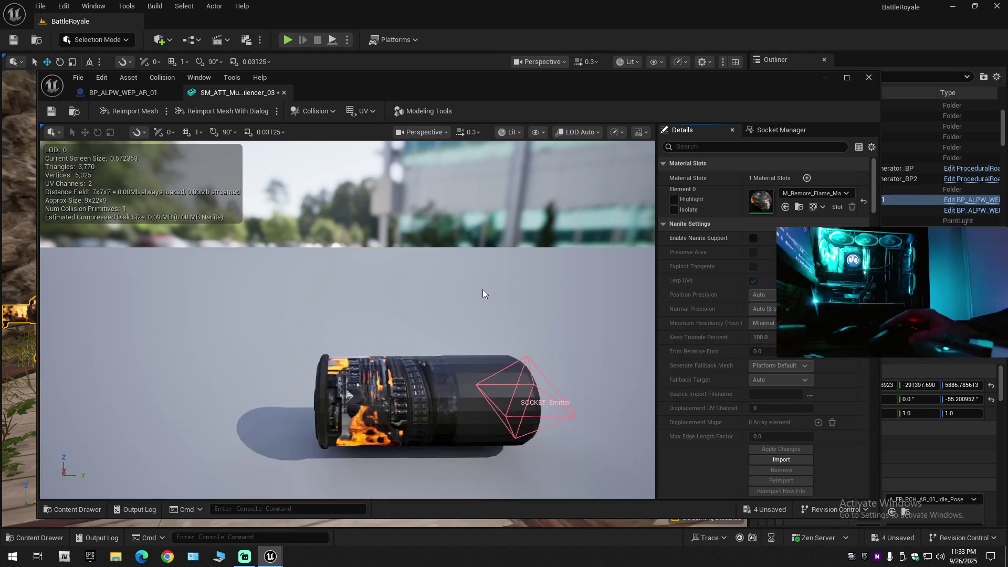
{"action": "left_click", "coordinate": [84, 509]}
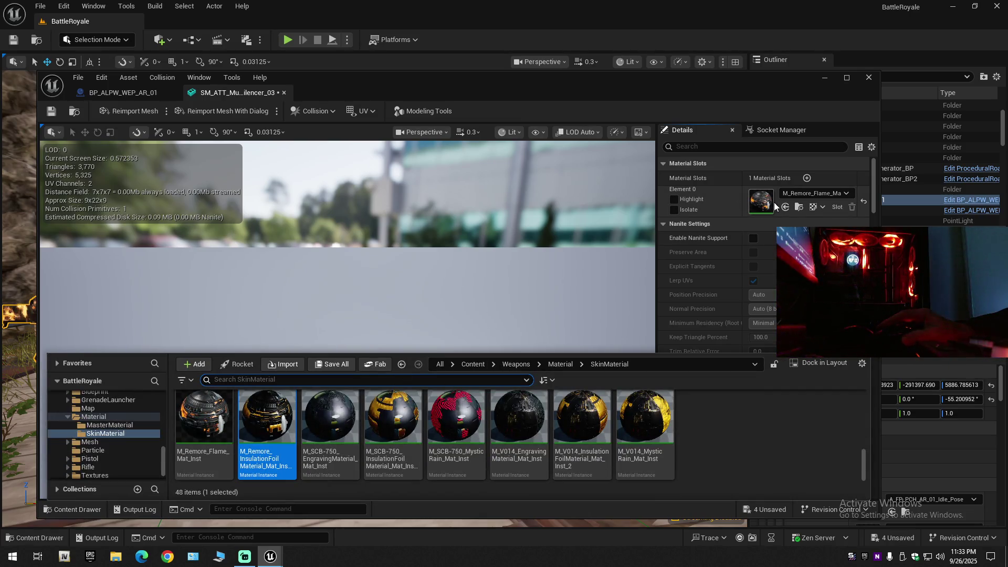
{"action": "left_click", "coordinate": [786, 208]}
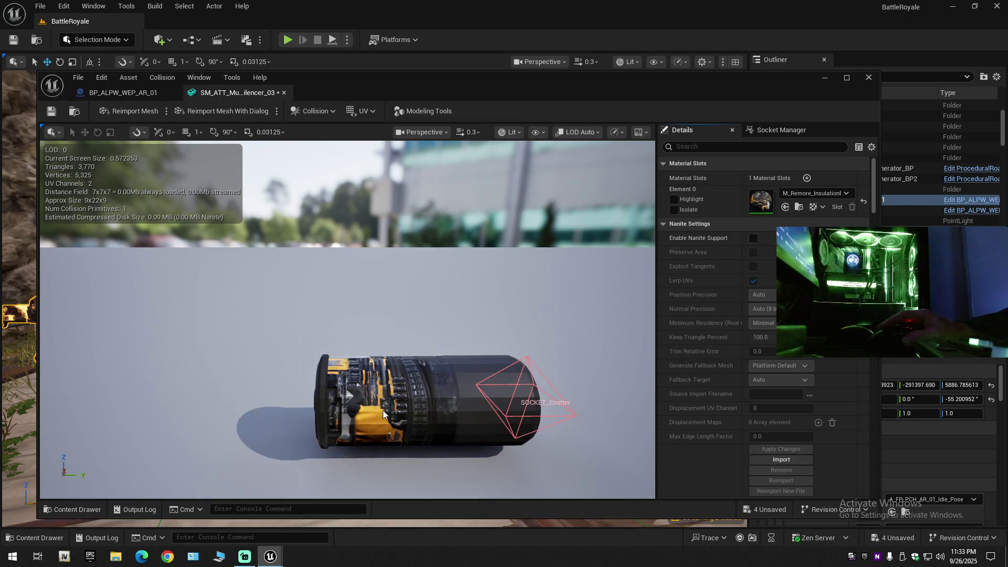
Undo the insulation foil material change on the silencer
{"action": "left_click", "coordinate": [73, 509]}
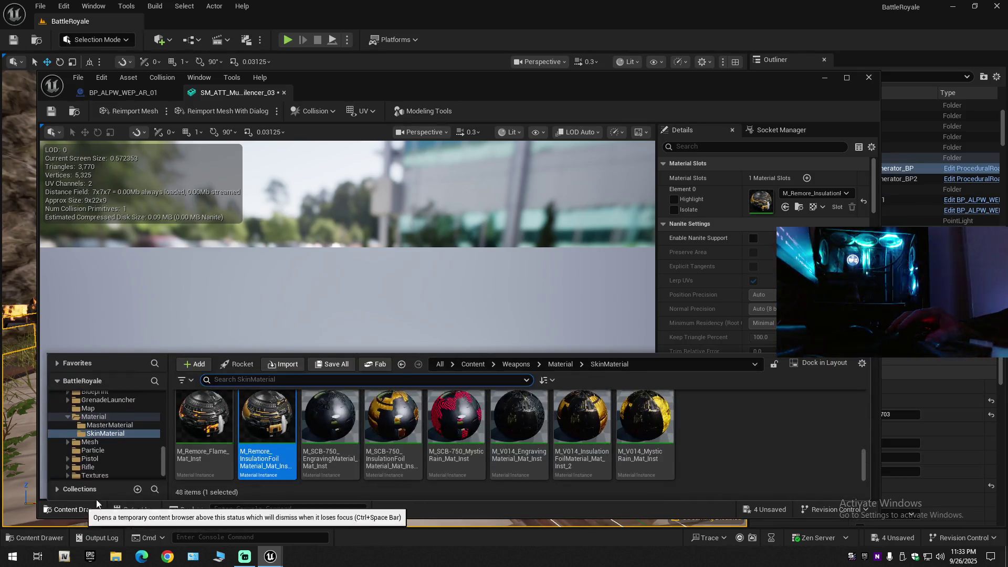
{"action": "left_click", "coordinate": [388, 273]}
{"action": "scroll", "coordinate": [389, 274], "scroll_direction": "up", "scroll_amount": 3}
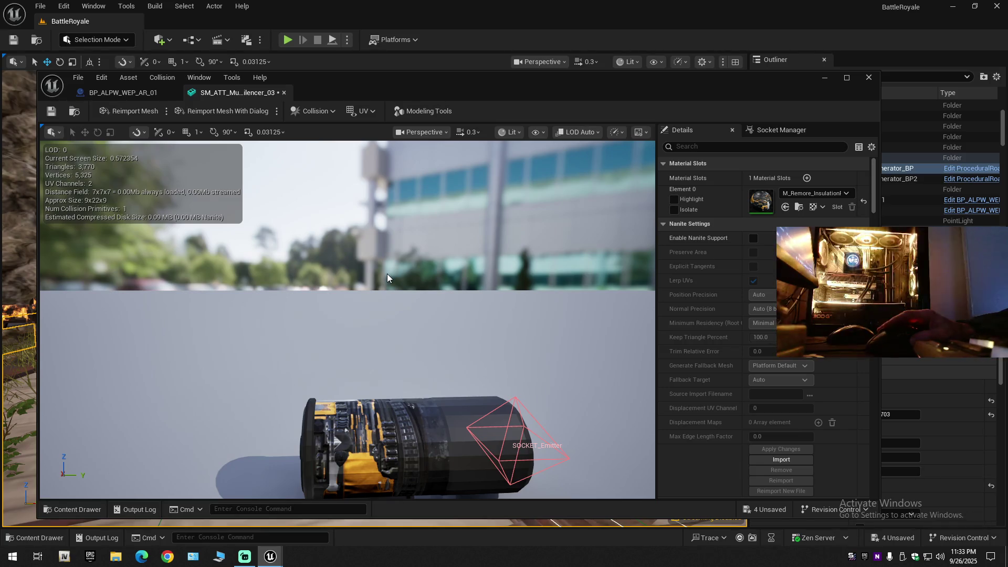
{"action": "key", "text": "ctrl+z"}
{"action": "key", "text": "ctrl+z"}
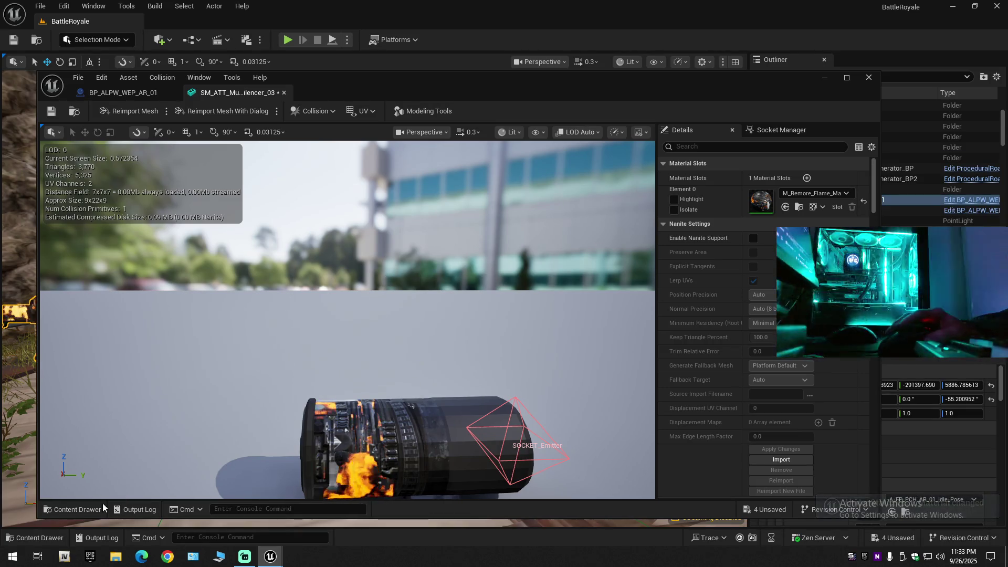
Drag M_PR-9_MysticRain_Mat_Inst onto the silencer's material slot
{"action": "left_click", "coordinate": [80, 510]}
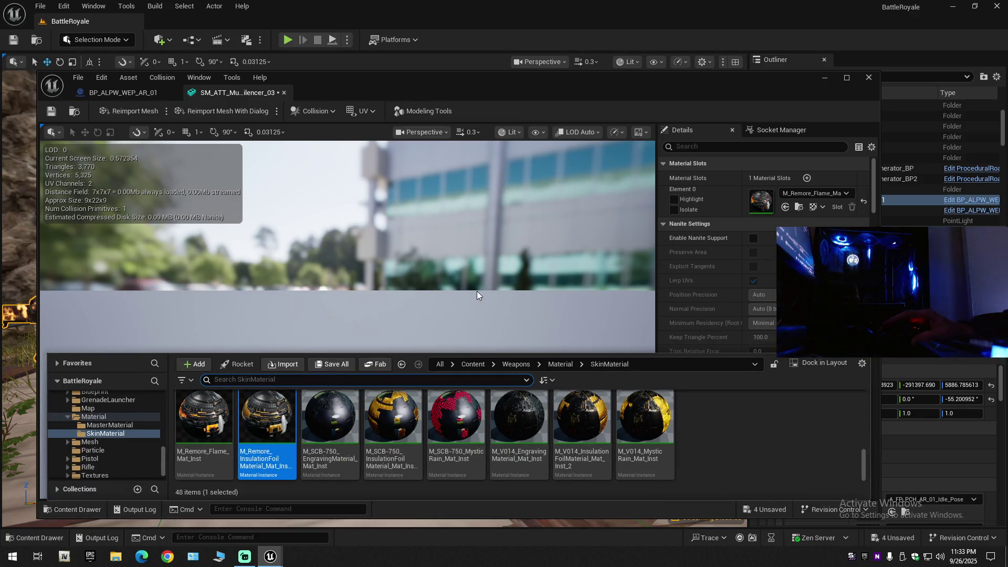
{"action": "left_click_drag", "start_coordinate": [477, 291], "coordinate": [477, 336]}
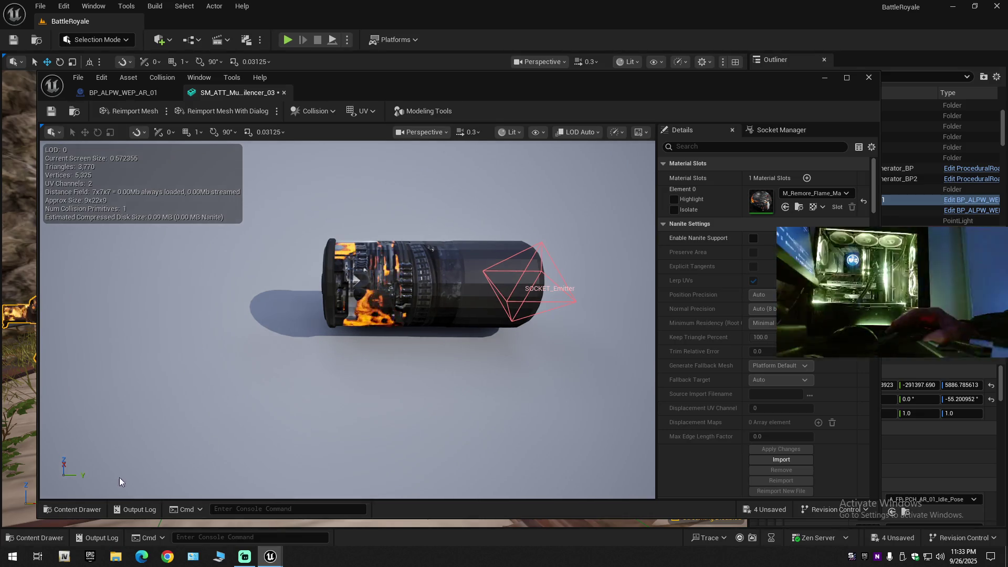
{"action": "left_click", "coordinate": [62, 510]}
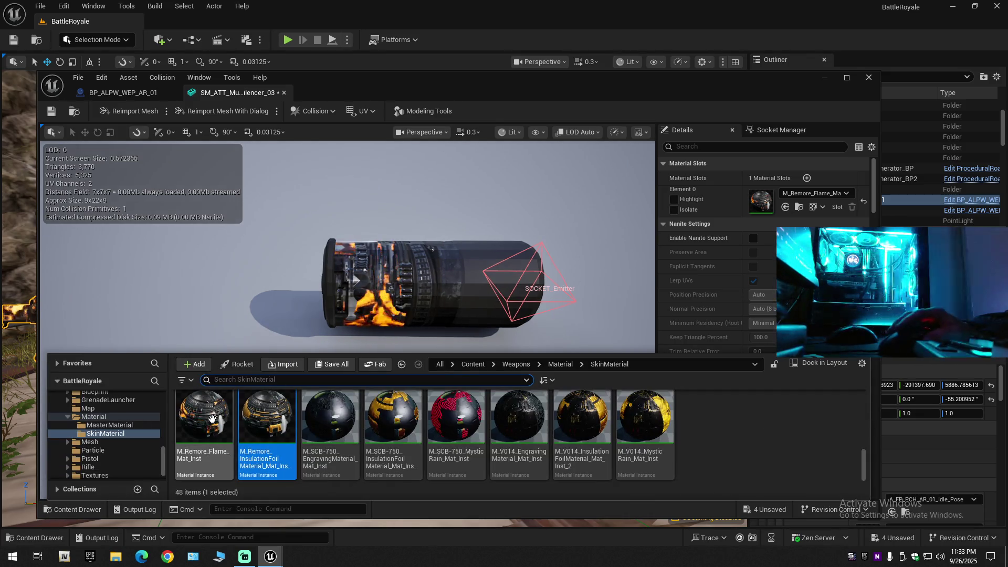
{"action": "left_click", "coordinate": [741, 220]}
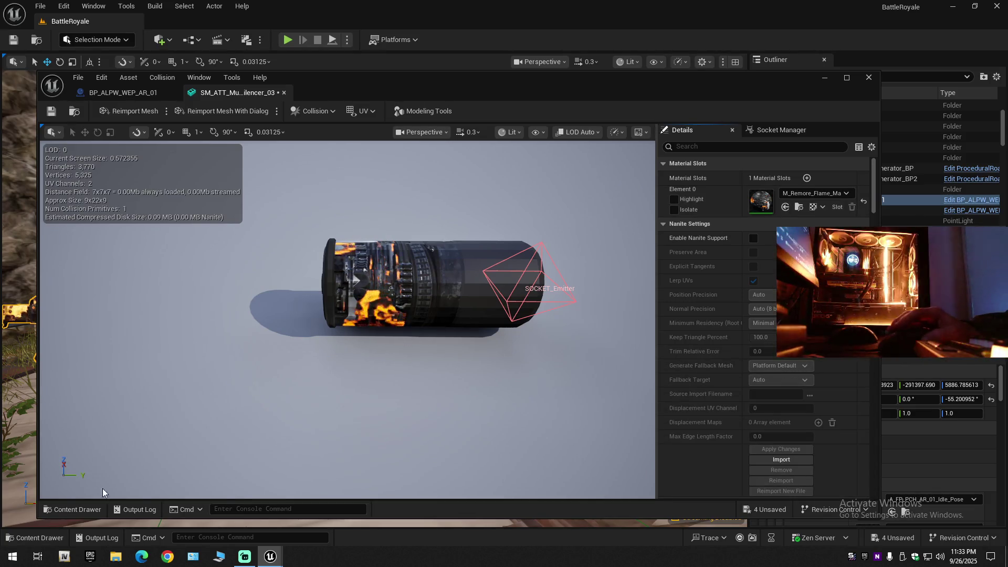
{"action": "left_click", "coordinate": [71, 507]}
{"action": "scroll", "coordinate": [657, 461], "scroll_direction": "up", "scroll_amount": 4}
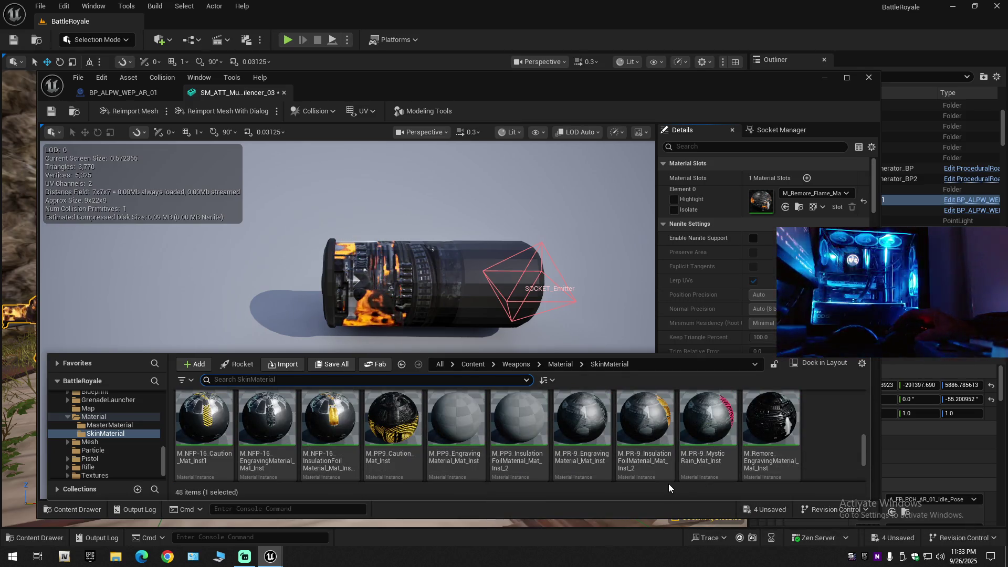
{"action": "left_click", "coordinate": [717, 424]}
{"action": "mouse_move", "coordinate": [717, 425]}
{"action": "left_mouse_down"}
{"action": "mouse_move", "coordinate": [784, 195]}
{"action": "mouse_move", "coordinate": [784, 207]}
{"action": "mouse_move", "coordinate": [764, 216]}
{"action": "left_mouse_up"}
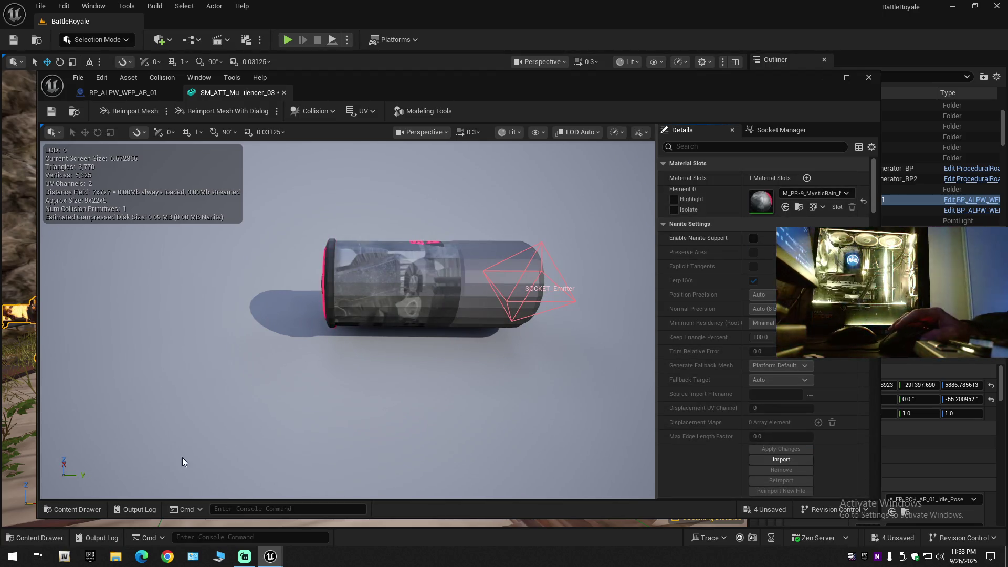
Apply M_PP9_Caution_Mat_Inst to the silencer's Element 0
{"action": "left_click", "coordinate": [70, 508]}
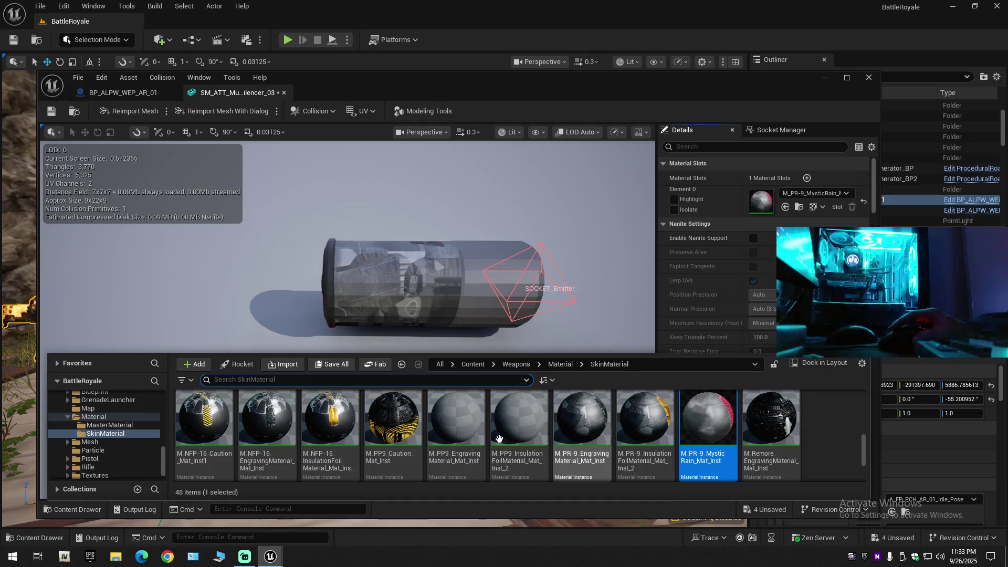
{"action": "left_click", "coordinate": [389, 421]}
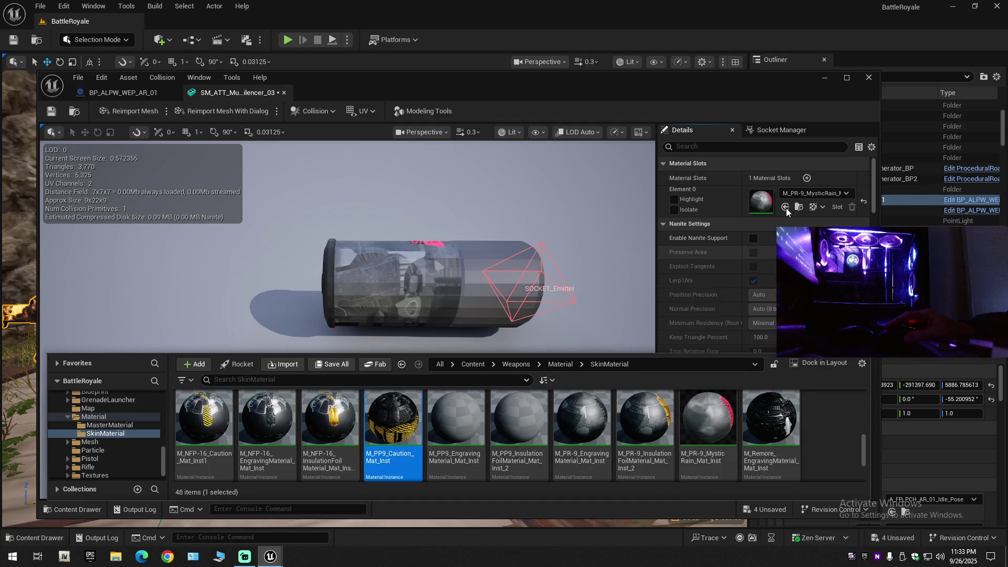
{"action": "left_click", "coordinate": [294, 341]}
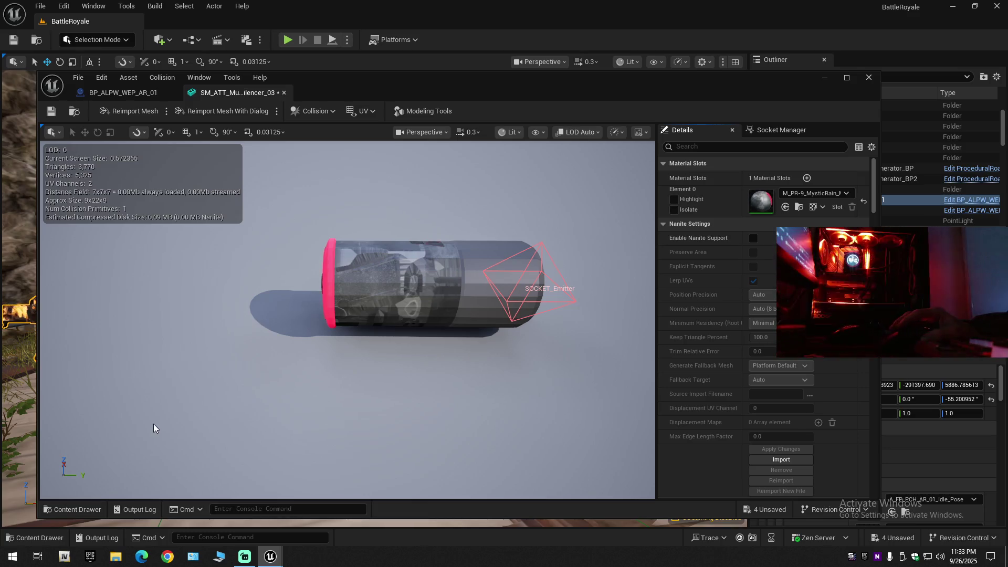
{"action": "left_click", "coordinate": [785, 207]}
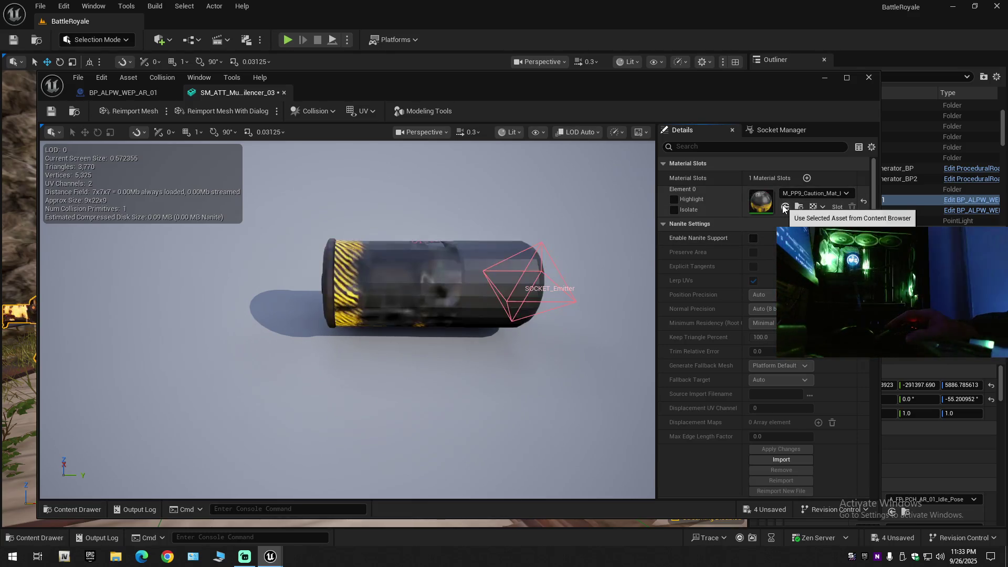
Switch the silencer to the M4 Flame material and orbit around to inspect it
{"action": "left_click", "coordinate": [74, 509]}
{"action": "scroll", "coordinate": [361, 437], "scroll_direction": "up", "scroll_amount": 2}
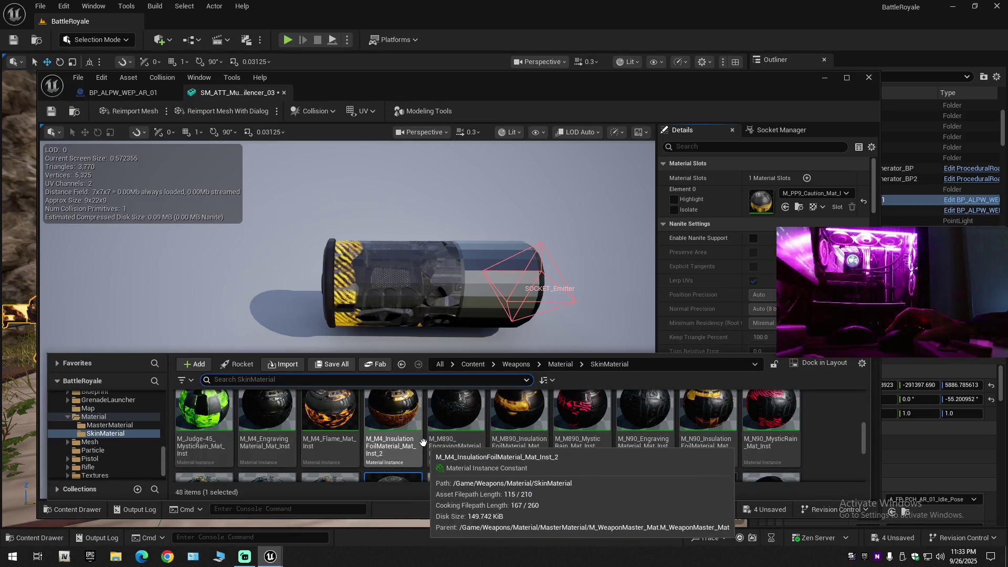
{"action": "left_click", "coordinate": [787, 208]}
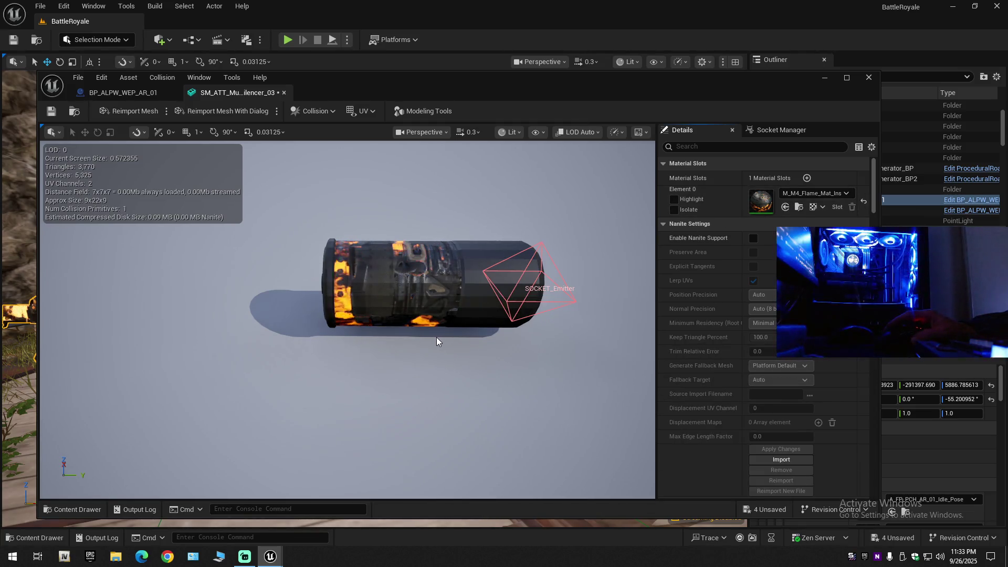
{"action": "mouse_move", "coordinate": [437, 338]}
{"action": "left_mouse_down"}
{"action": "mouse_move", "coordinate": [284, 318]}
{"action": "mouse_move", "coordinate": [421, 335]}
{"action": "left_mouse_up"}
{"action": "mouse_move", "coordinate": [560, 279]}
{"action": "left_mouse_down"}
{"action": "mouse_move", "coordinate": [499, 300]}
{"action": "mouse_move", "coordinate": [499, 334]}
{"action": "mouse_move", "coordinate": [212, 463]}
{"action": "left_mouse_up"}
Apply M_ACWI_MysticRain_Mat_Inst, inspect the cyan silencer, and save the mesh
{"action": "left_click", "coordinate": [92, 506]}
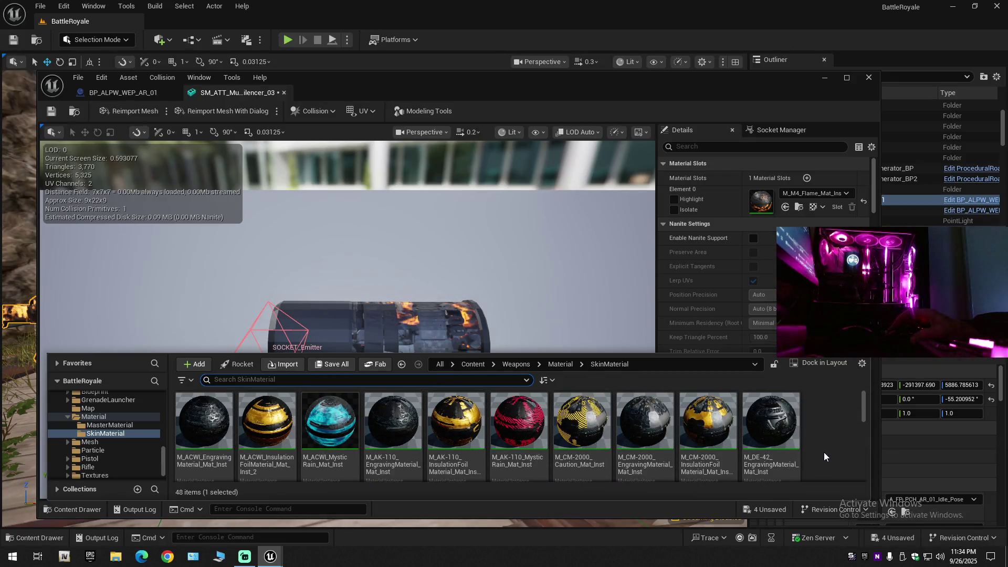
{"action": "left_click", "coordinate": [330, 420]}
{"action": "left_click", "coordinate": [785, 207]}
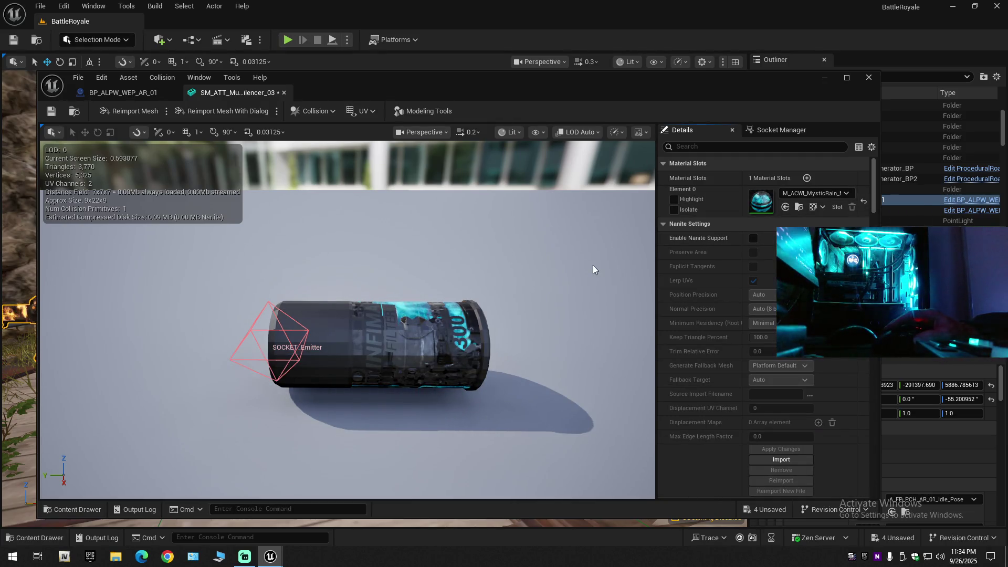
{"action": "left_click_drag", "start_coordinate": [565, 281], "coordinate": [441, 293]}
{"action": "mouse_move", "coordinate": [565, 281]}
{"action": "left_mouse_down"}
{"action": "mouse_move", "coordinate": [447, 281]}
{"action": "mouse_move", "coordinate": [525, 279]}
{"action": "mouse_move", "coordinate": [505, 279]}
{"action": "left_mouse_up"}
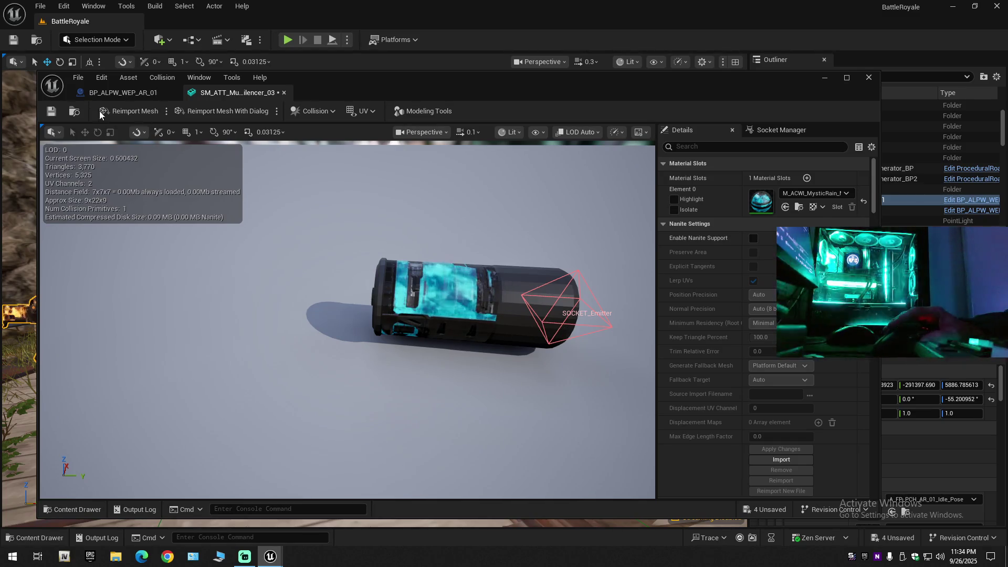
{"action": "left_click", "coordinate": [52, 112]}
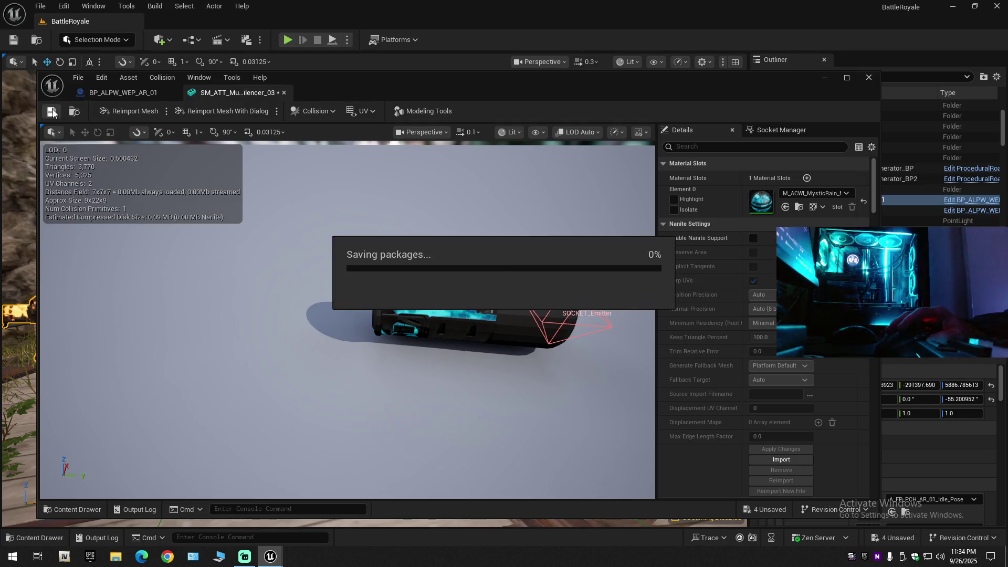
Close the third silencer's editor and locate SM_ATT_Muzzle_Silencer_02 from muzzle Index [2]
{"action": "left_click", "coordinate": [285, 93]}
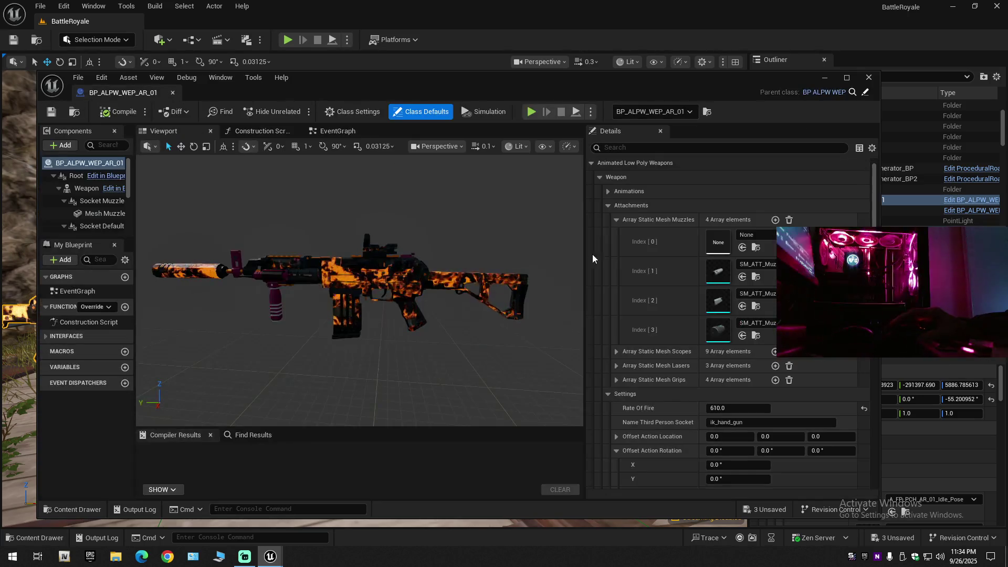
{"action": "left_click", "coordinate": [757, 307]}
{"action": "mouse_move", "coordinate": [583, 421]}
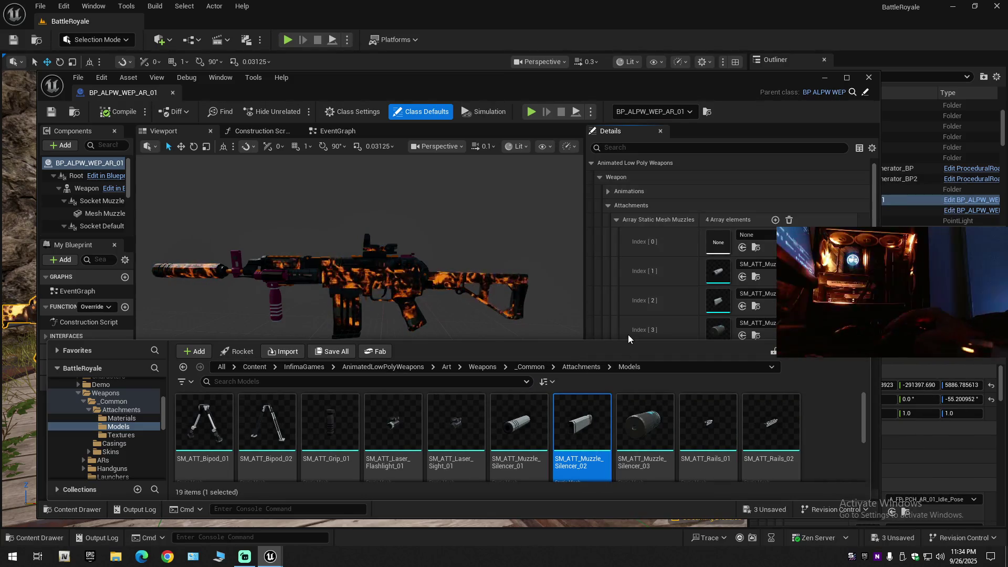
{"action": "scroll", "coordinate": [656, 277], "scroll_direction": "down", "scroll_amount": 3}
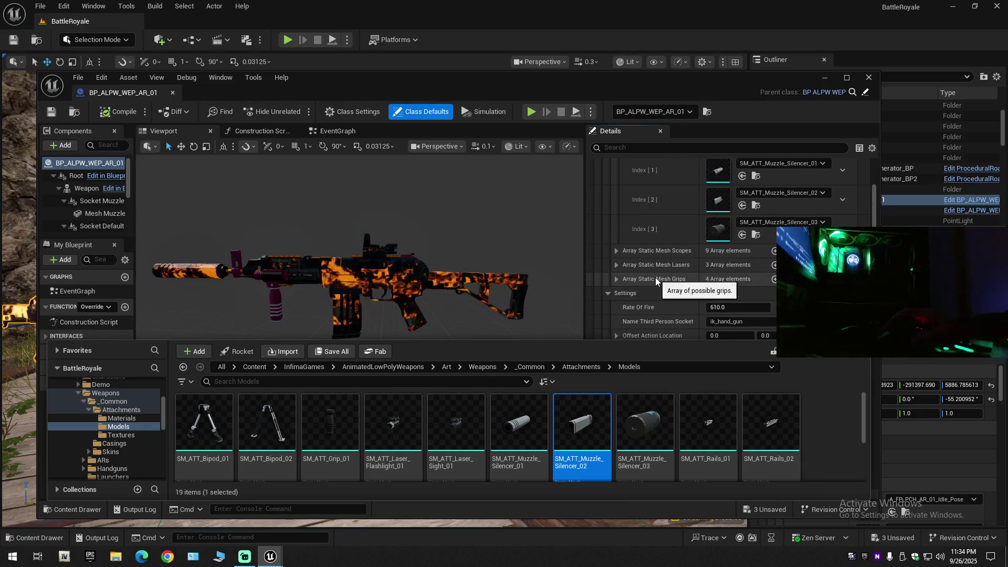
{"action": "left_click", "coordinate": [615, 251]}
{"action": "left_click", "coordinate": [615, 251]}
{"action": "left_click", "coordinate": [76, 508]}
Open SM_ATT_Muzzle_Silencer_02 and orbit the view around it
{"action": "double_click", "coordinate": [577, 411]}
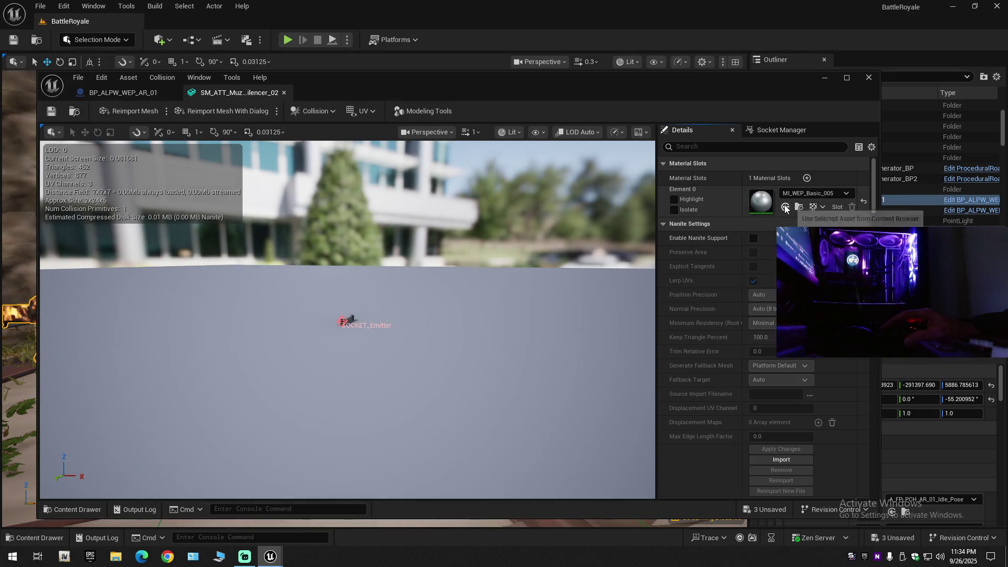
{"action": "mouse_move", "coordinate": [416, 291]}
{"action": "left_mouse_down"}
{"action": "mouse_move", "coordinate": [416, 336]}
{"action": "mouse_move", "coordinate": [416, 297]}
{"action": "left_mouse_up"}
{"action": "mouse_move", "coordinate": [227, 424]}
{"action": "left_mouse_down"}
{"action": "mouse_move", "coordinate": [226, 409]}
{"action": "mouse_move", "coordinate": [226, 424]}
{"action": "left_mouse_up"}
Assign M_ACWI_MysticRain_Mat_Inst to Element 0, save the mesh, and close its editor
{"action": "left_click", "coordinate": [74, 509]}
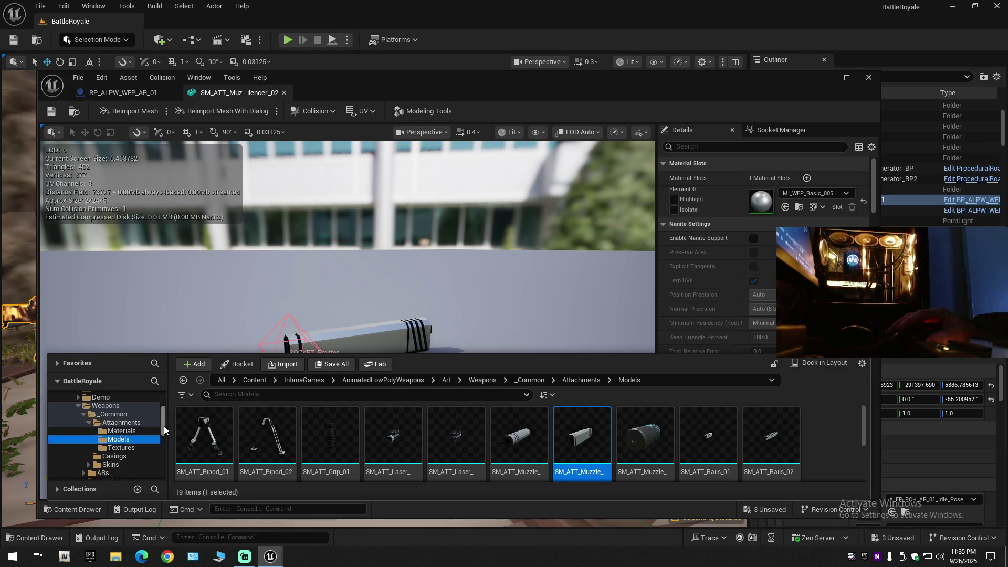
{"action": "left_click_drag", "start_coordinate": [164, 424], "coordinate": [164, 477]}
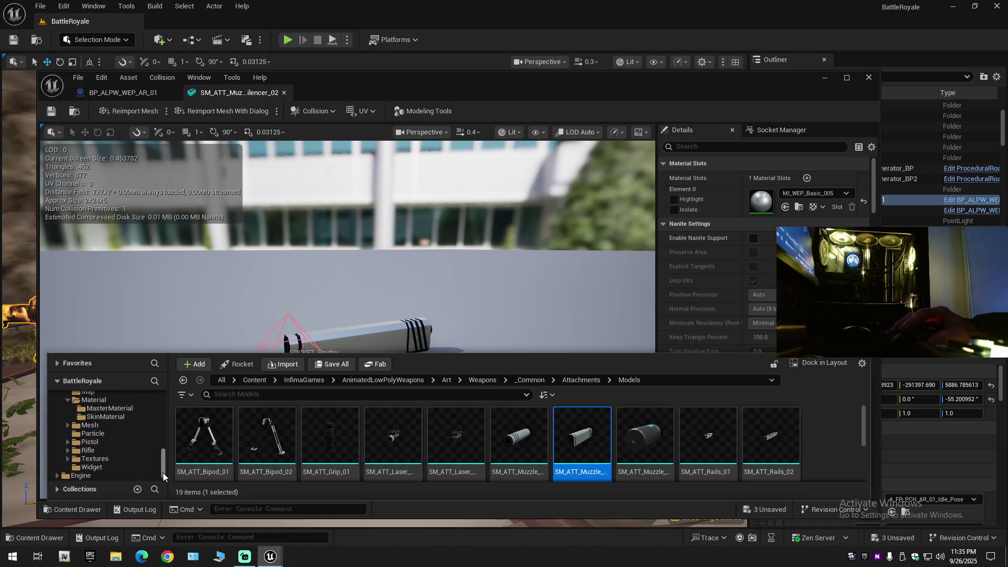
{"action": "left_click", "coordinate": [113, 418]}
{"action": "left_click", "coordinate": [325, 425]}
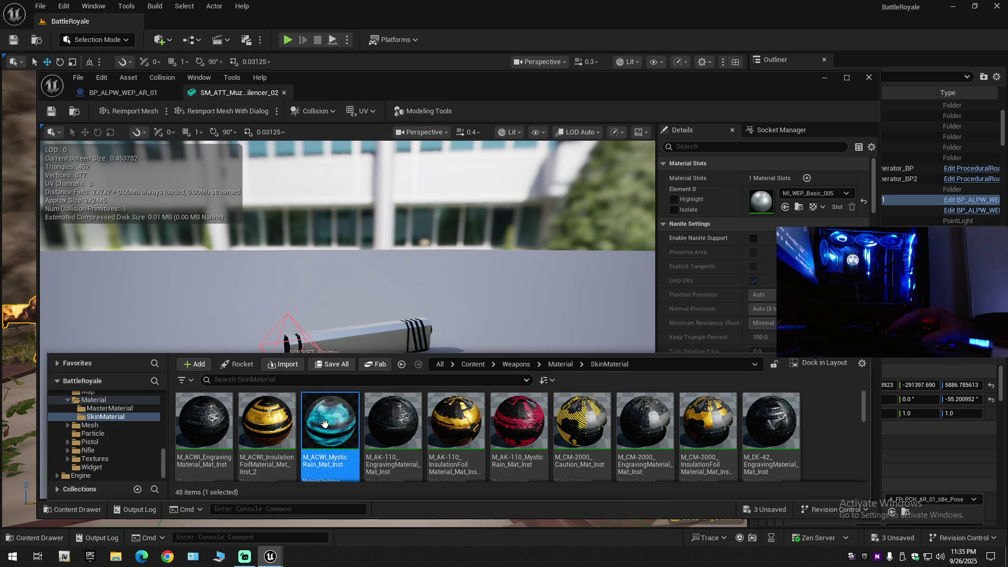
{"action": "left_click", "coordinate": [786, 208]}
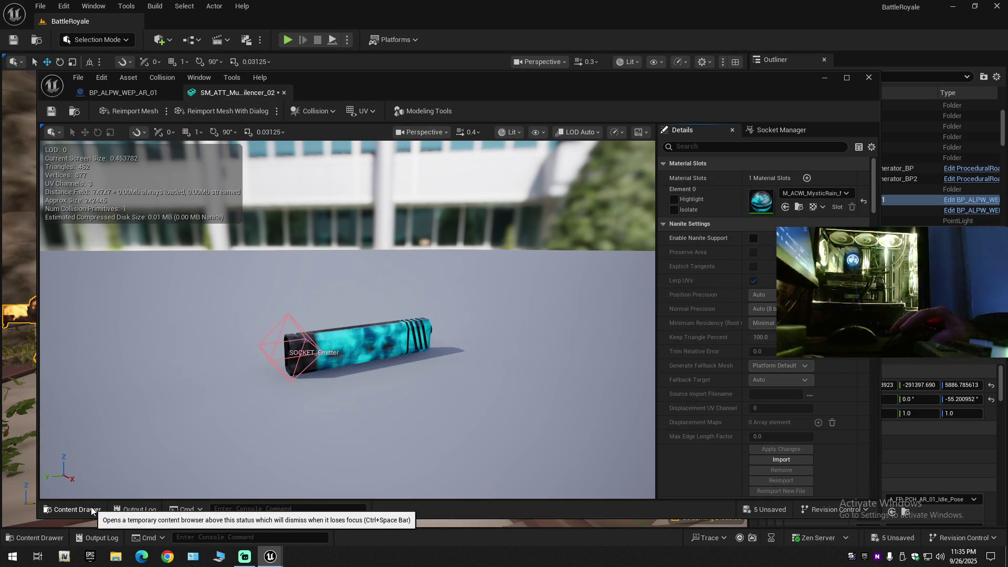
{"action": "left_click", "coordinate": [51, 111]}
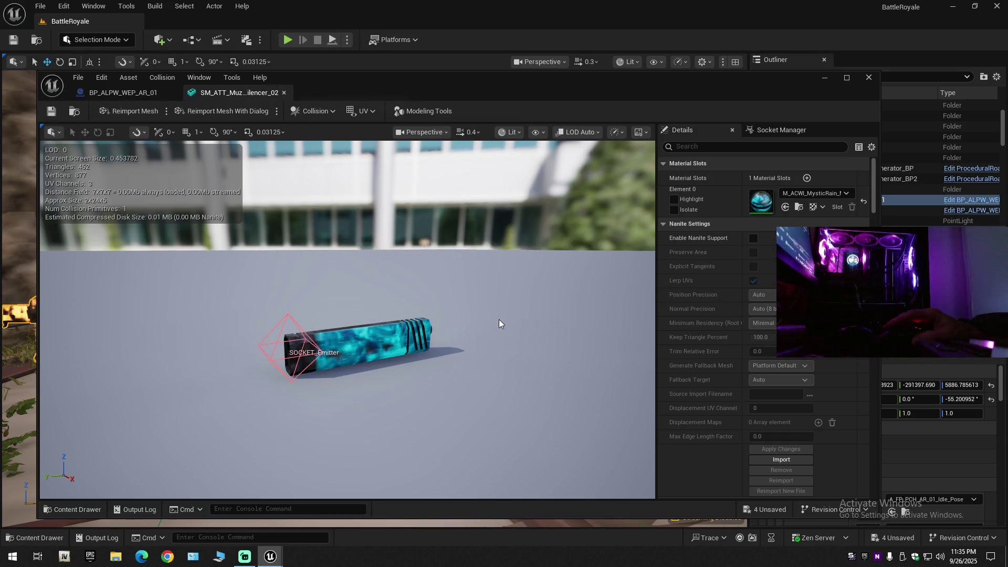
{"action": "left_click", "coordinate": [284, 93]}
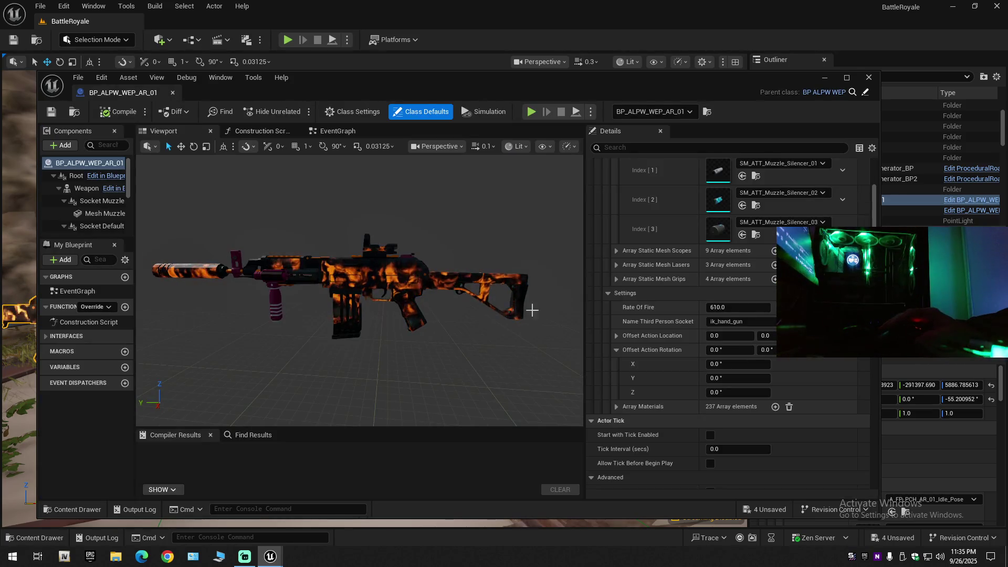
Open SM_ATT_Muzzle_Silencer_01 from muzzle Index [1] and frame it in view
{"action": "scroll", "coordinate": [730, 269], "scroll_direction": "up", "scroll_amount": 1}
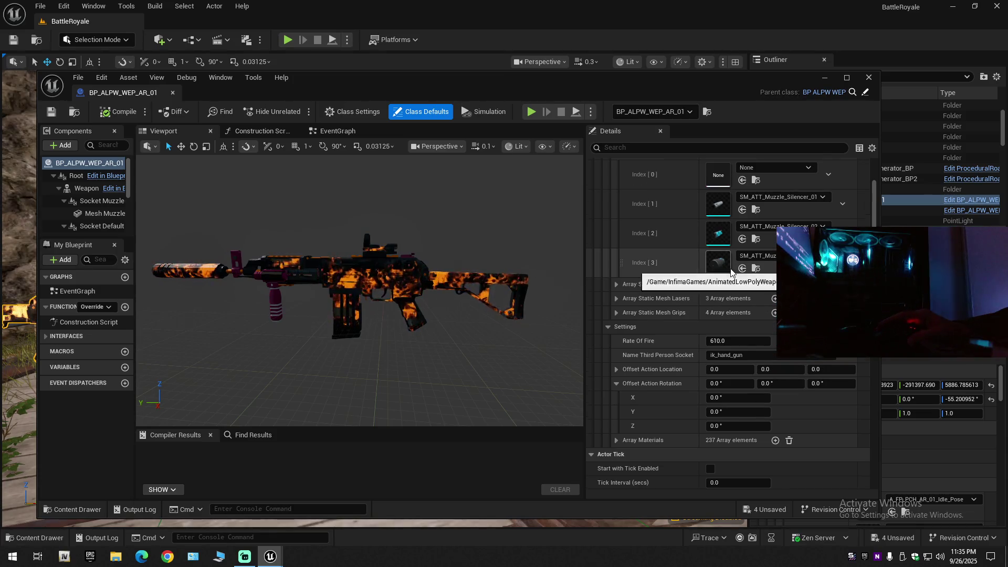
{"action": "left_click", "coordinate": [756, 210]}
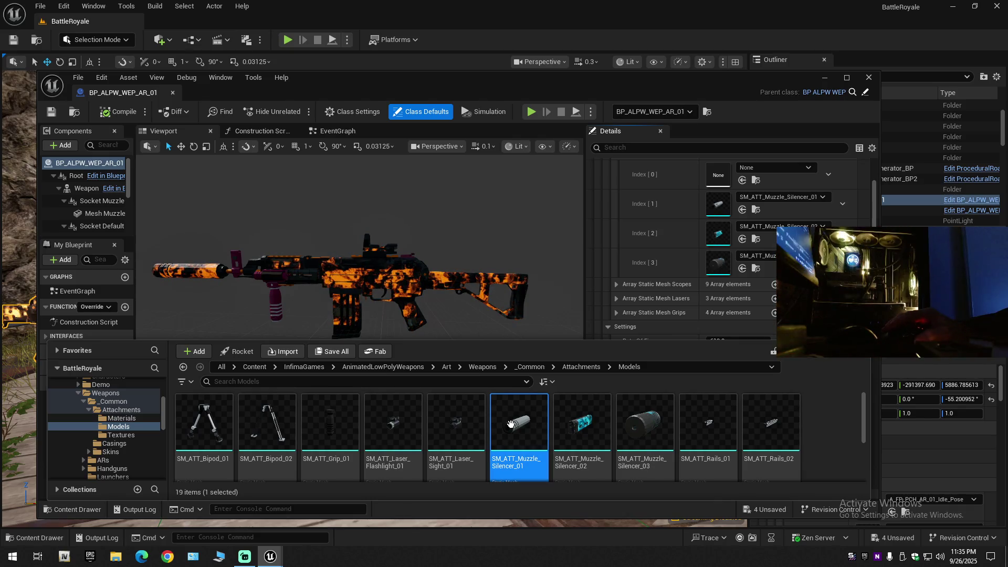
{"action": "key", "text": "Return"}
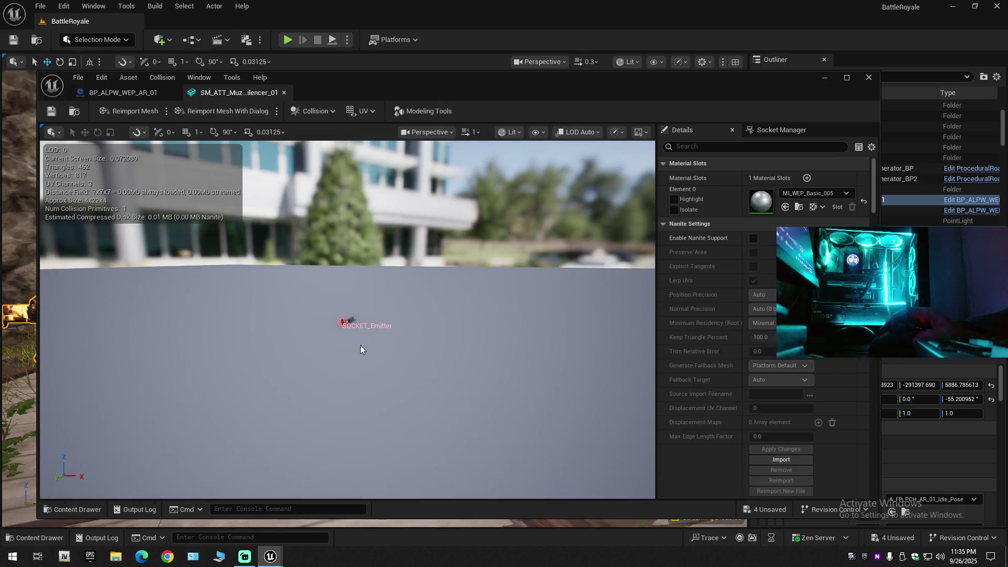
{"action": "key", "text": "f"}
{"action": "left_click_drag", "start_coordinate": [360, 344], "coordinate": [302, 378]}
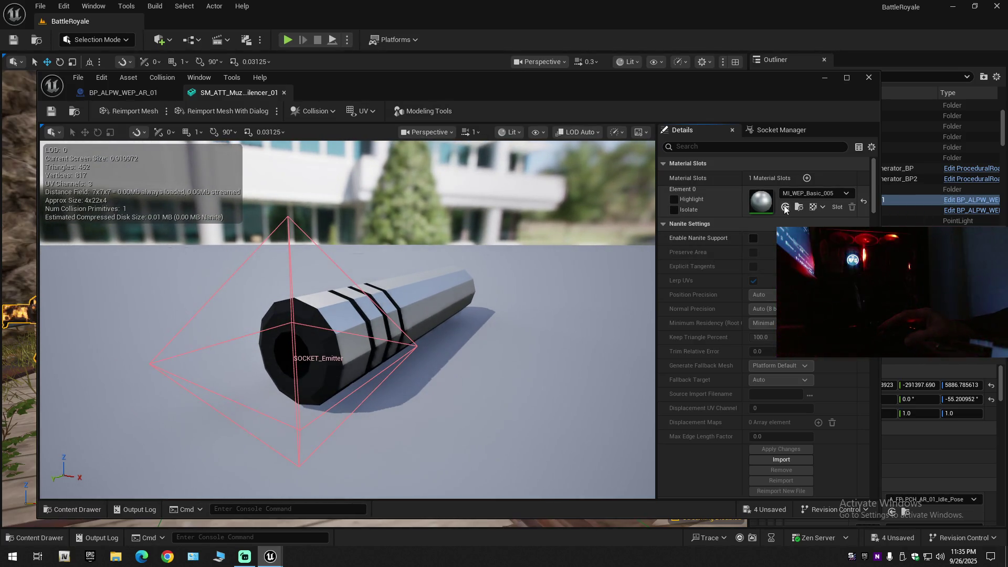
Assign M_ACWI_MysticRain from SkinMaterial to Element 0, save, and close the editor
{"action": "left_click", "coordinate": [75, 504]}
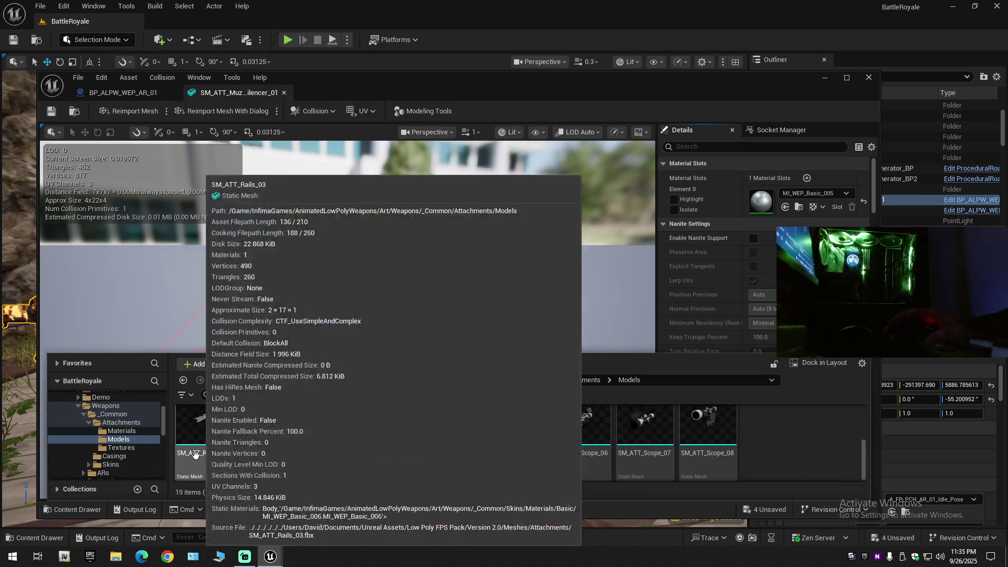
{"action": "scroll", "coordinate": [125, 465], "scroll_direction": "down", "scroll_amount": 3}
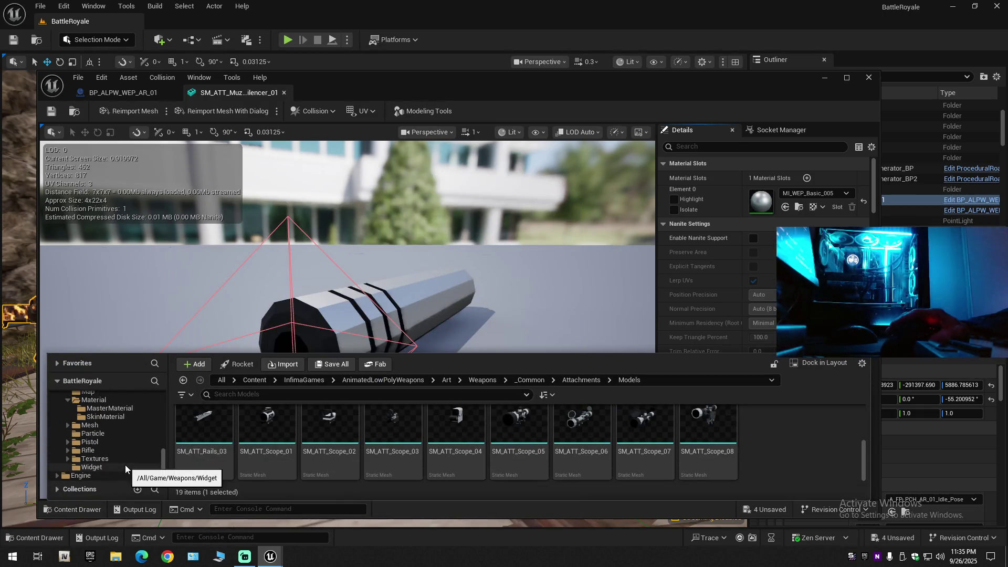
{"action": "left_click", "coordinate": [115, 409]}
{"action": "left_click", "coordinate": [116, 415]}
{"action": "left_click", "coordinate": [330, 426]}
{"action": "left_click", "coordinate": [786, 207]}
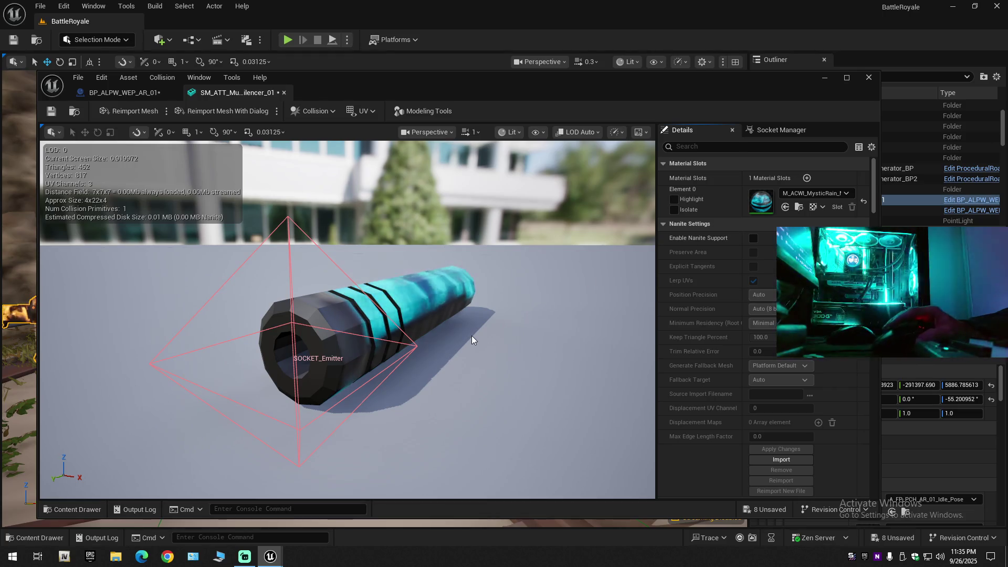
{"action": "left_click", "coordinate": [48, 111]}
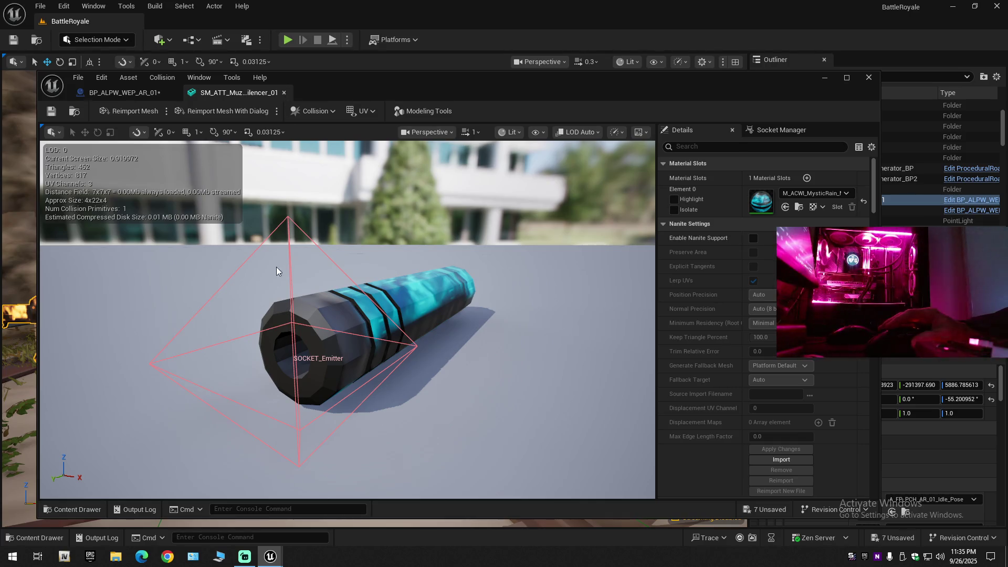
{"action": "left_click", "coordinate": [284, 93]}
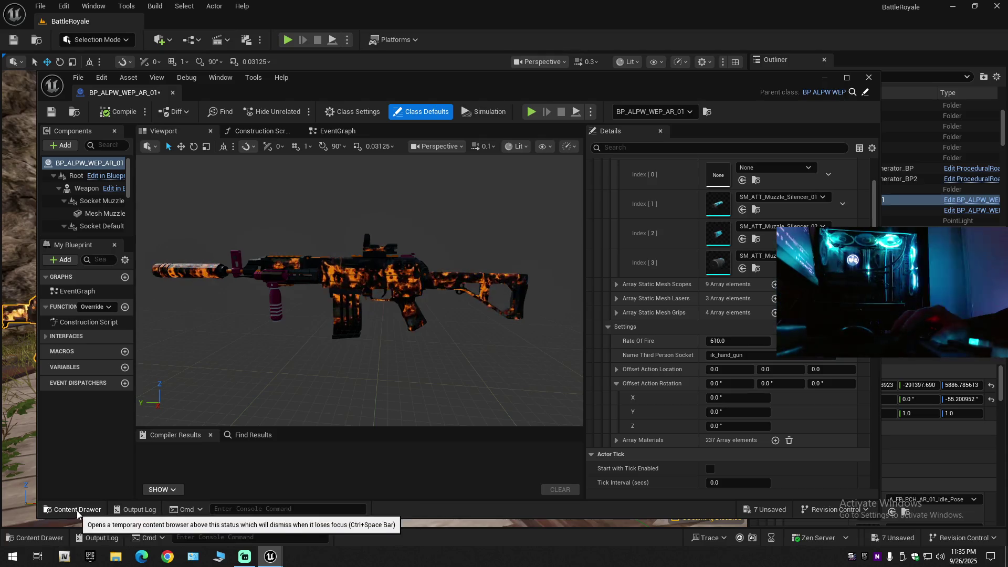
Open and close the Index [0] muzzle picker without changing it
{"action": "scroll", "coordinate": [723, 247], "scroll_direction": "up", "scroll_amount": 2}
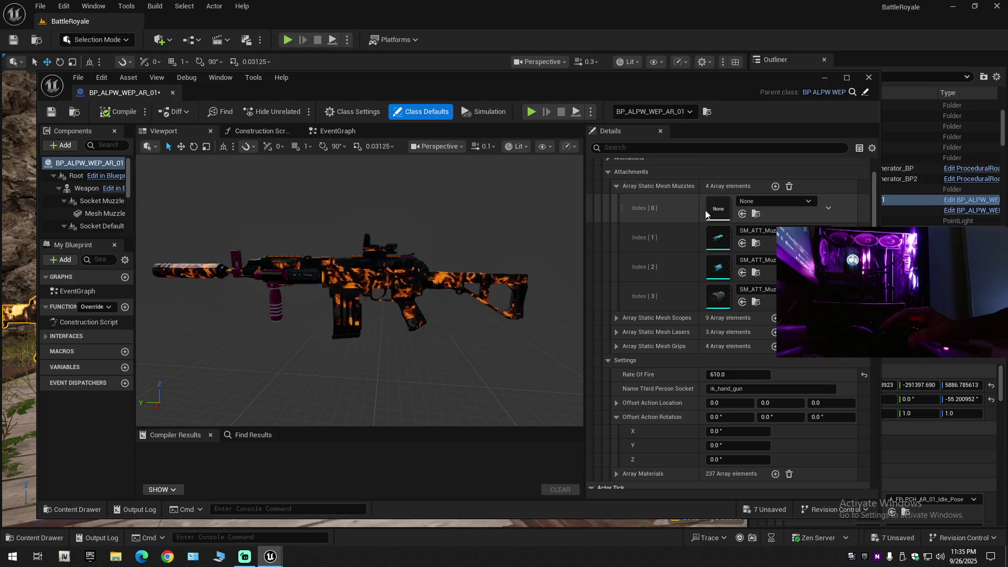
{"action": "left_click", "coordinate": [755, 200]}
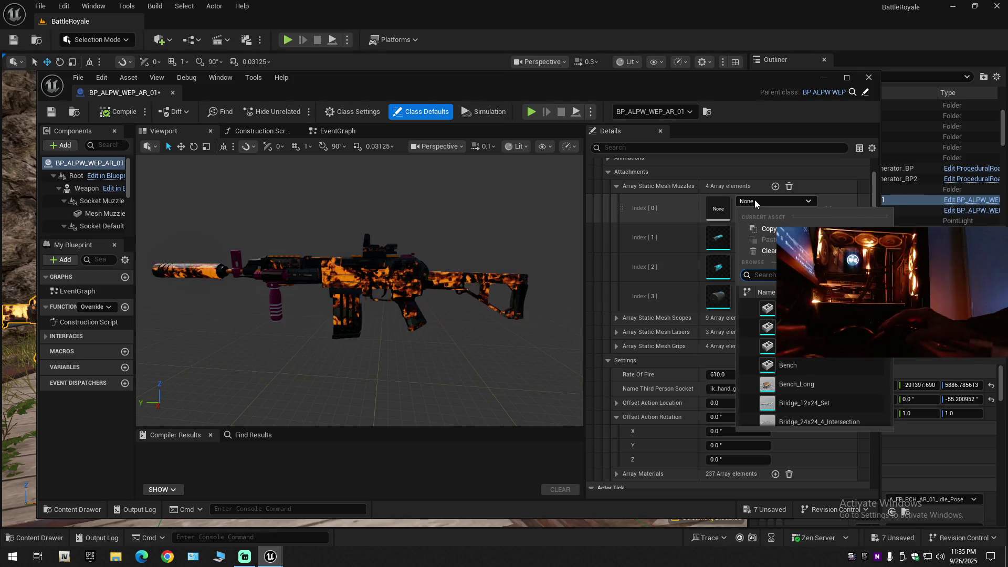
{"action": "left_click", "coordinate": [755, 200]}
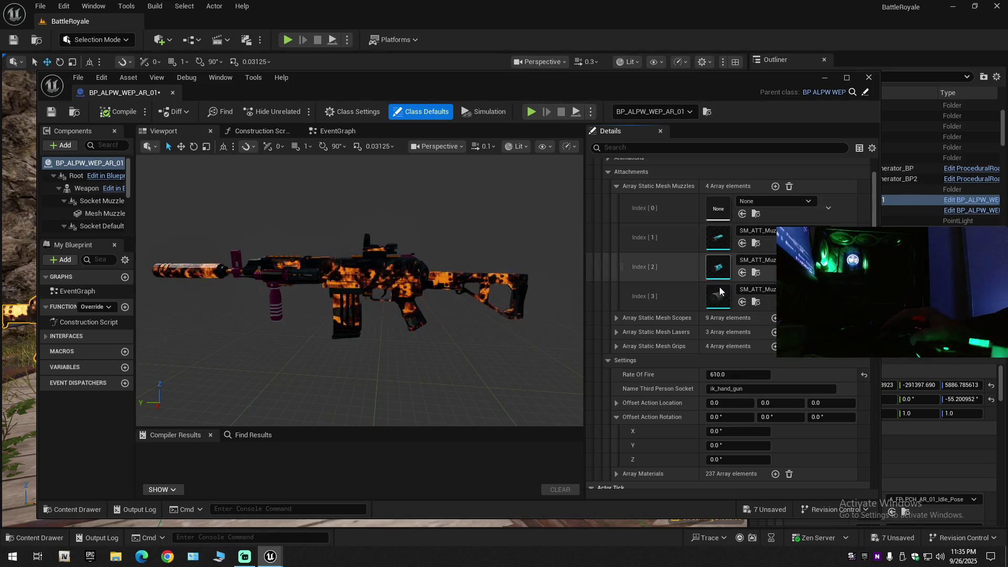
Expand Array Static Mesh Scopes and scroll through its nine scope meshes
{"action": "left_click", "coordinate": [616, 319]}
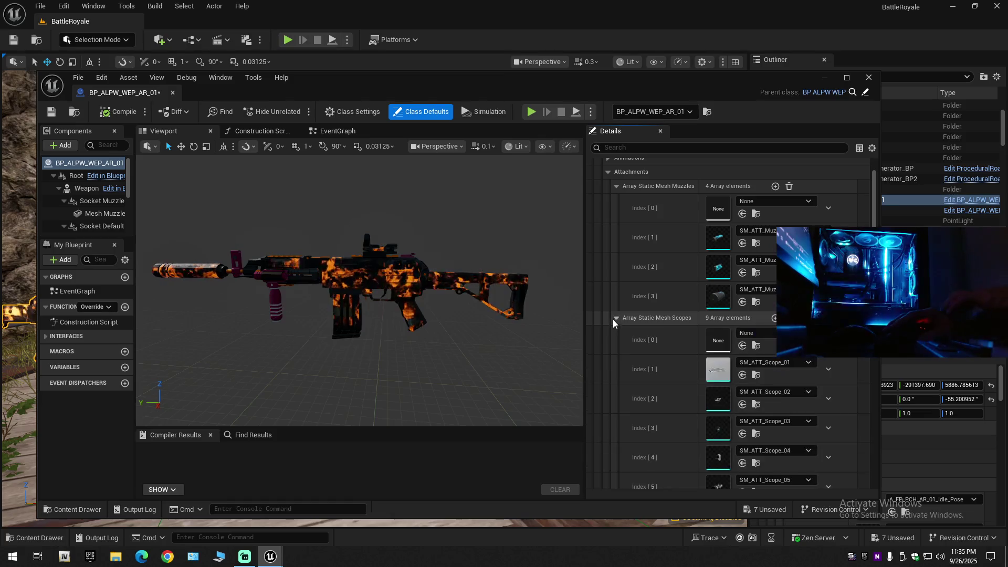
{"action": "left_click", "coordinate": [616, 317]}
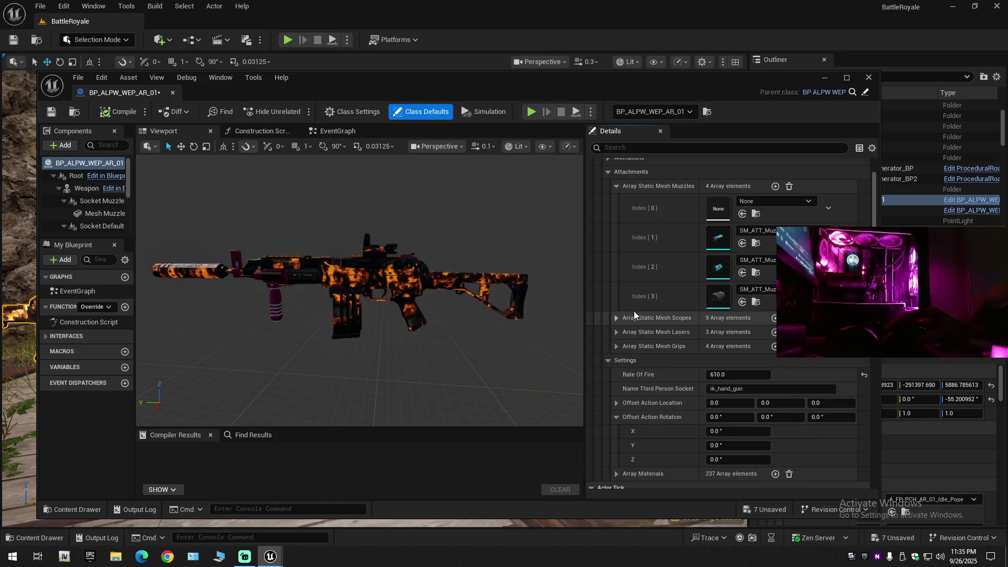
{"action": "left_click", "coordinate": [616, 318]}
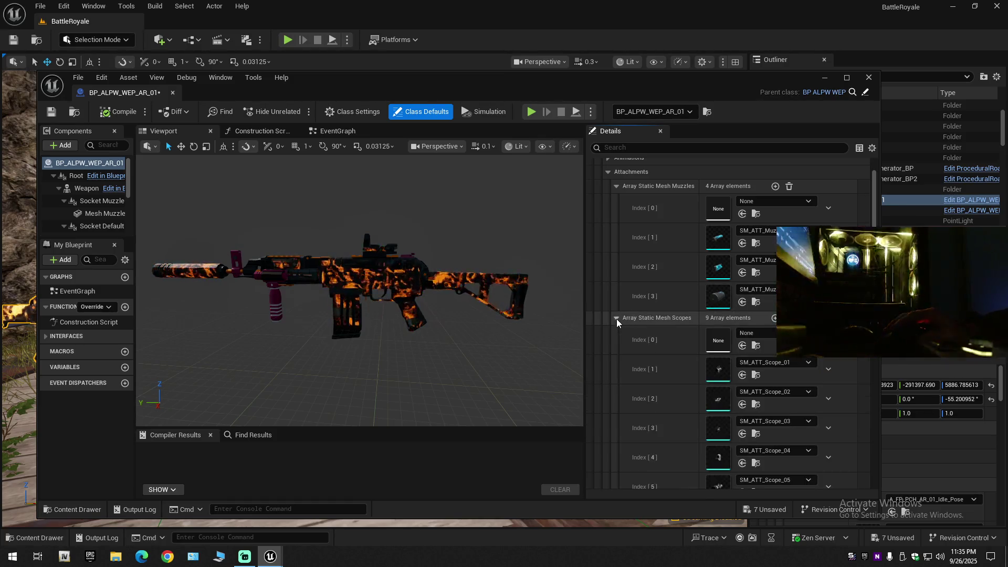
{"action": "scroll", "coordinate": [657, 359], "scroll_direction": "down", "scroll_amount": 2}
{"action": "scroll", "coordinate": [664, 362], "scroll_direction": "down", "scroll_amount": 5}
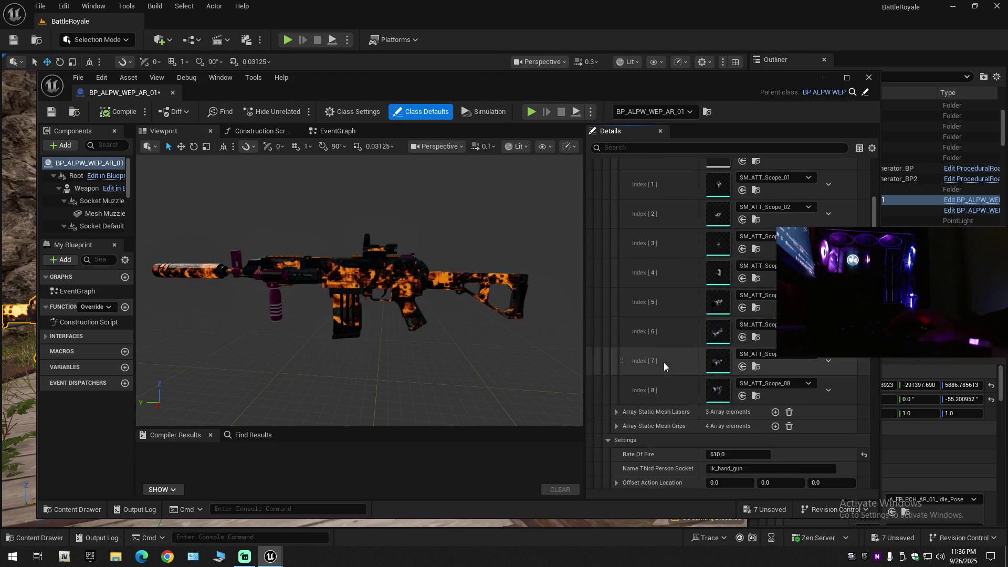
{"action": "scroll", "coordinate": [664, 362], "scroll_direction": "down", "scroll_amount": 3}
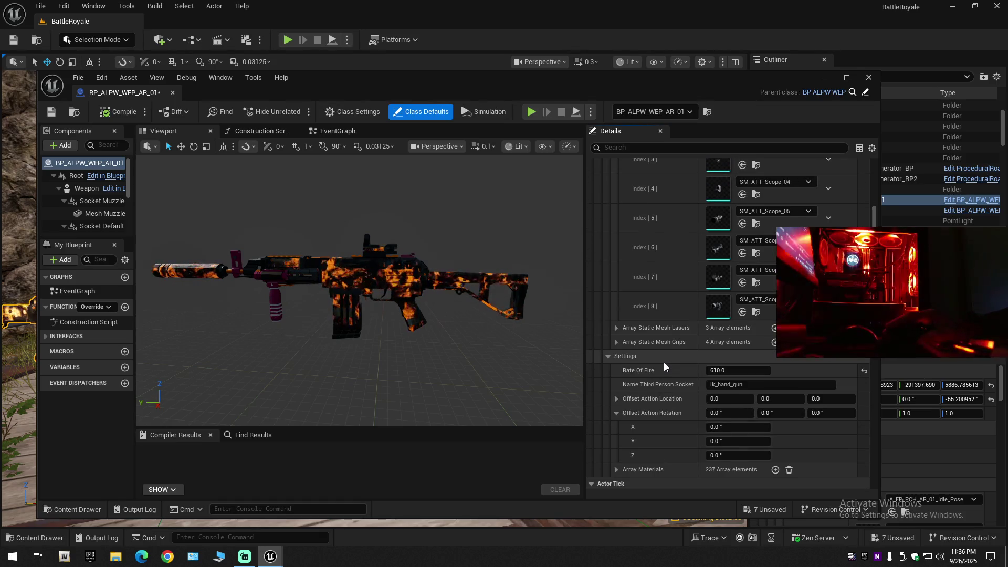
{"action": "scroll", "coordinate": [664, 363], "scroll_direction": "down", "scroll_amount": 6}
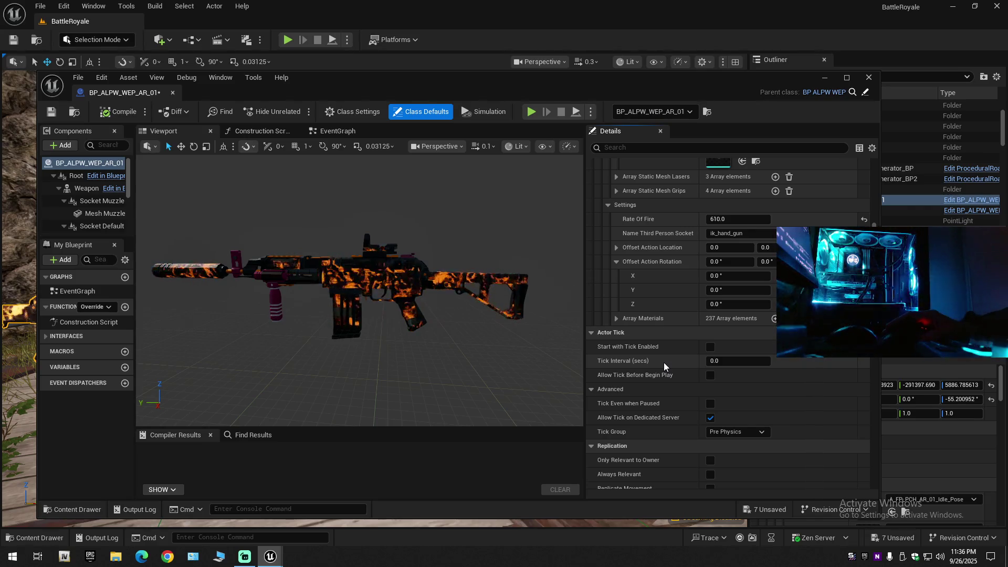
{"action": "scroll", "coordinate": [664, 363], "scroll_direction": "down", "scroll_amount": 3}
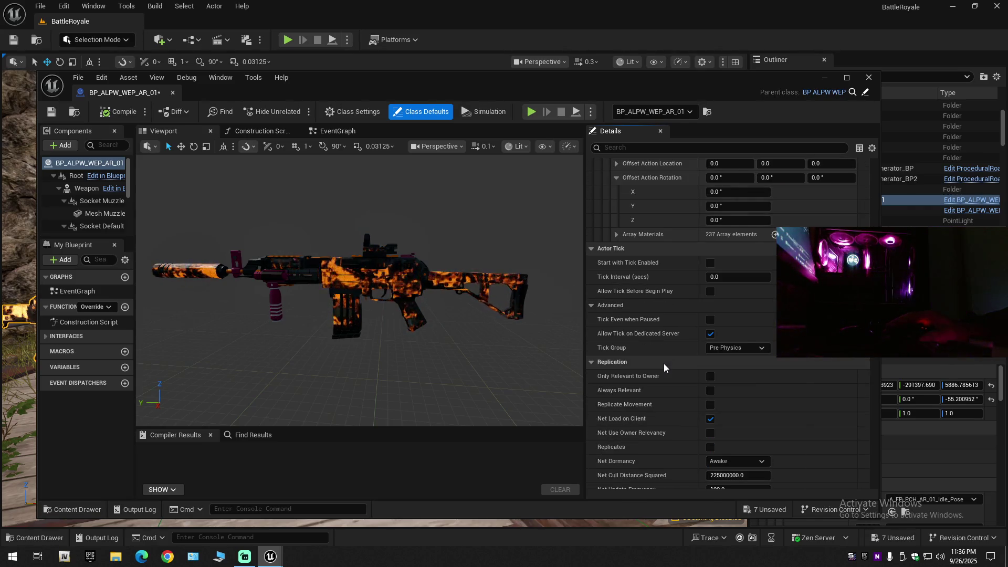
{"action": "scroll", "coordinate": [664, 363], "scroll_direction": "down", "scroll_amount": 3}
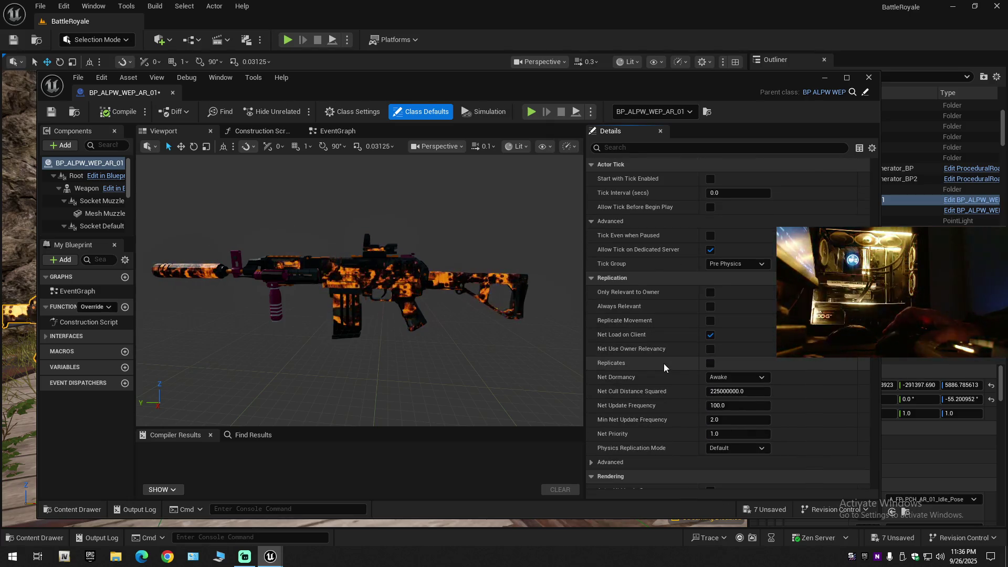
{"action": "scroll", "coordinate": [664, 363], "scroll_direction": "up", "scroll_amount": 6}
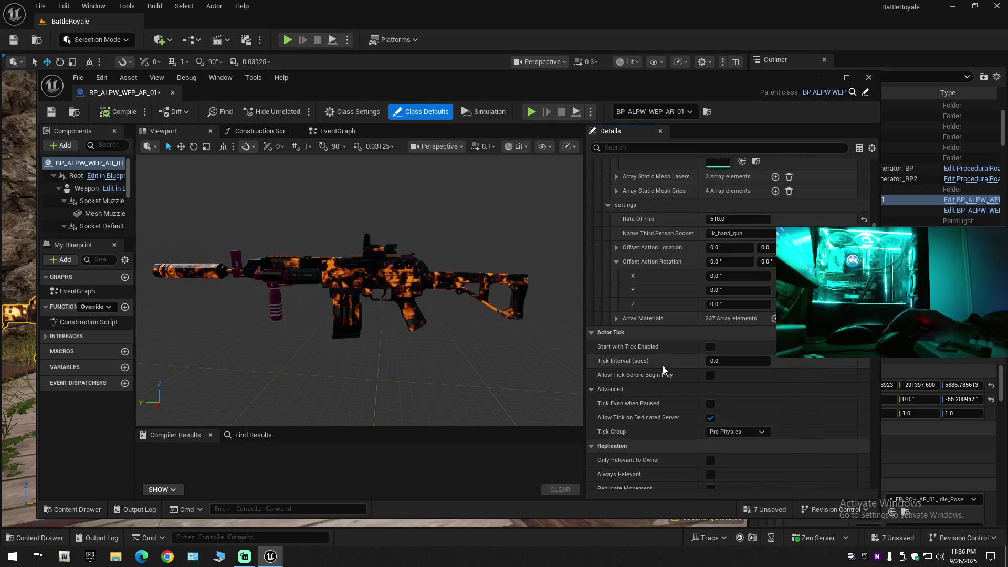
{"action": "scroll", "coordinate": [663, 365], "scroll_direction": "down", "scroll_amount": 2}
{"action": "left_click_drag", "start_coordinate": [873, 294], "coordinate": [864, 168]}
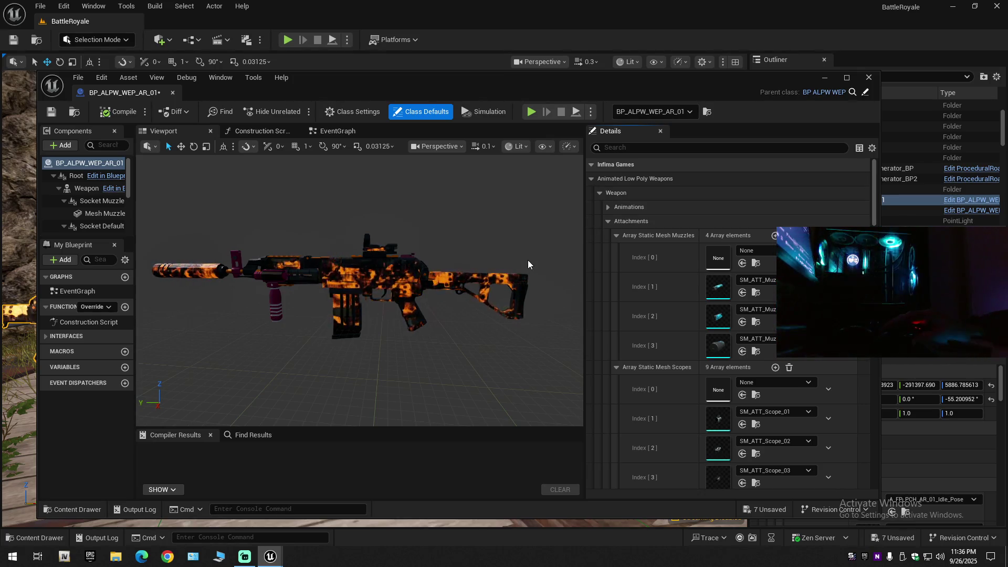
Select the Weapon component and set its Element 4 to the Mystic Rain material
{"action": "left_click", "coordinate": [83, 175]}
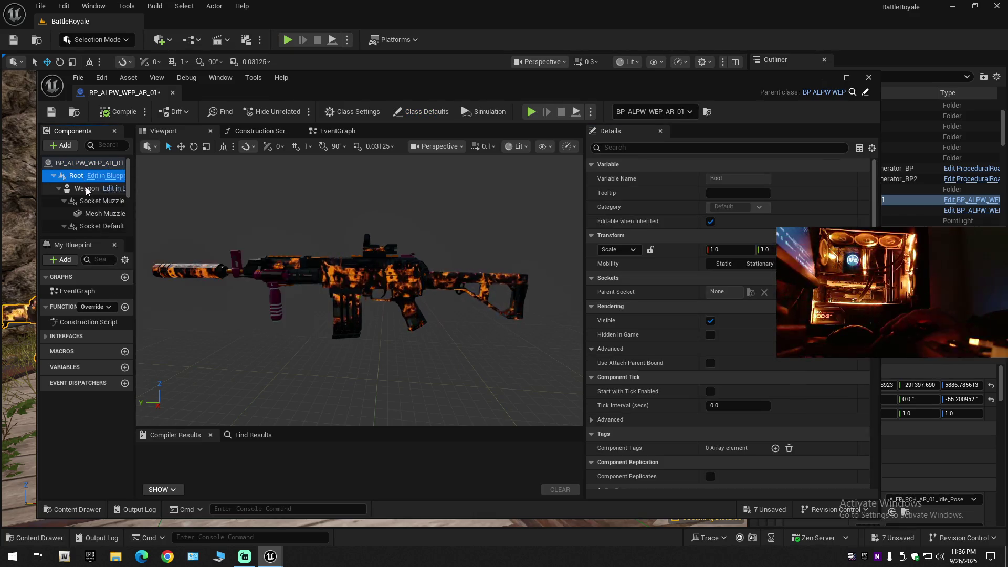
{"action": "left_click", "coordinate": [87, 188]}
{"action": "scroll", "coordinate": [646, 326], "scroll_direction": "down", "scroll_amount": 5}
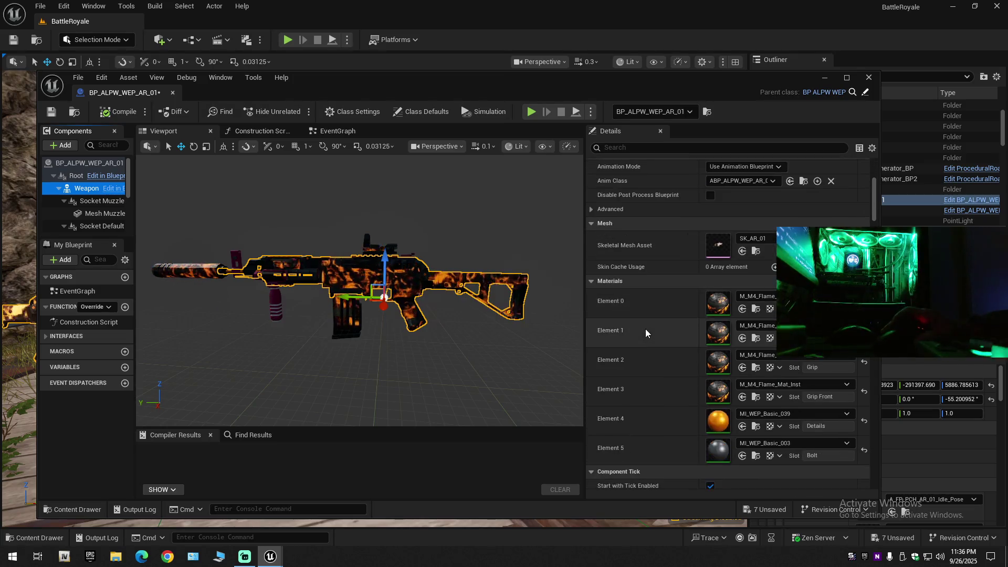
{"action": "scroll", "coordinate": [649, 347], "scroll_direction": "down", "scroll_amount": 3}
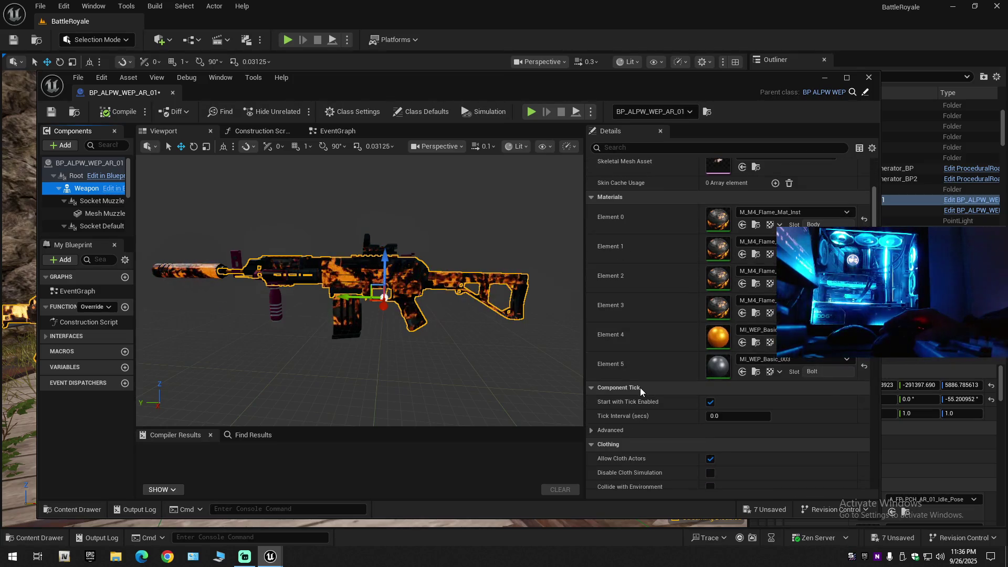
{"action": "left_click", "coordinate": [742, 344]}
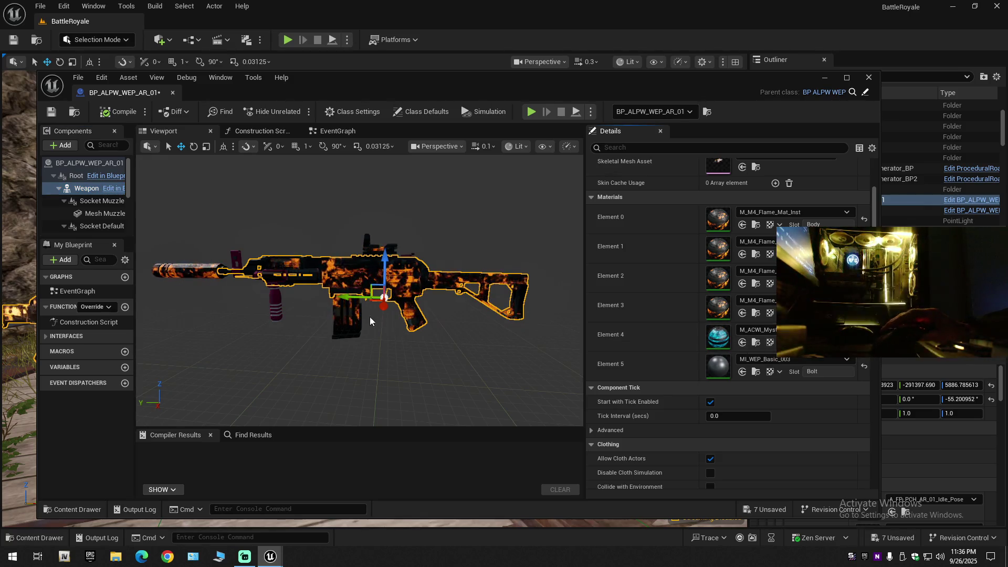
{"action": "mouse_move", "coordinate": [352, 297]}
{"action": "left_mouse_down"}
{"action": "mouse_move", "coordinate": [336, 302]}
{"action": "mouse_move", "coordinate": [351, 321]}
{"action": "mouse_move", "coordinate": [371, 265]}
{"action": "left_mouse_up"}
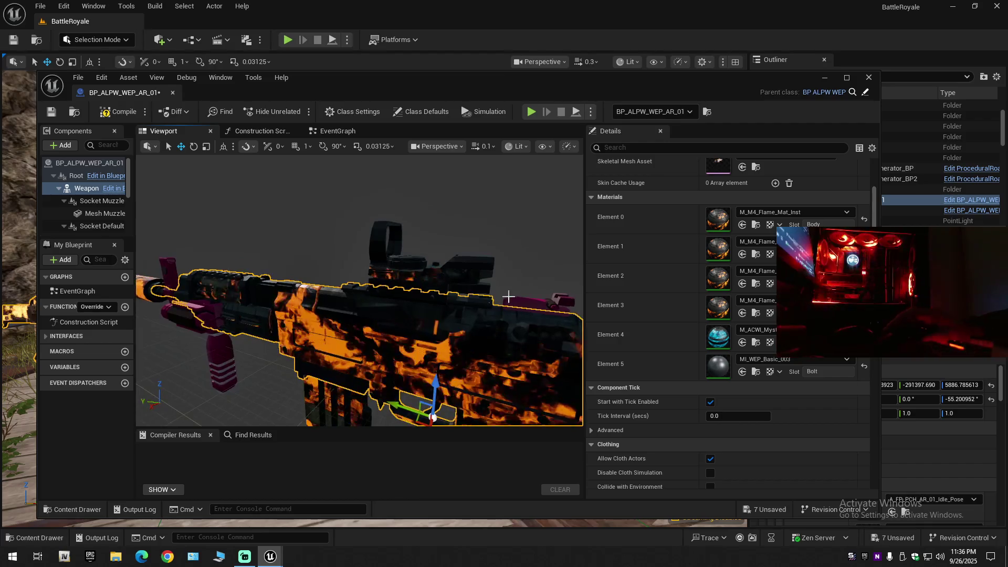
Restore the orange MI_WEP_Basic material on Element 4 and compile the blueprint
{"action": "left_click", "coordinate": [743, 341]}
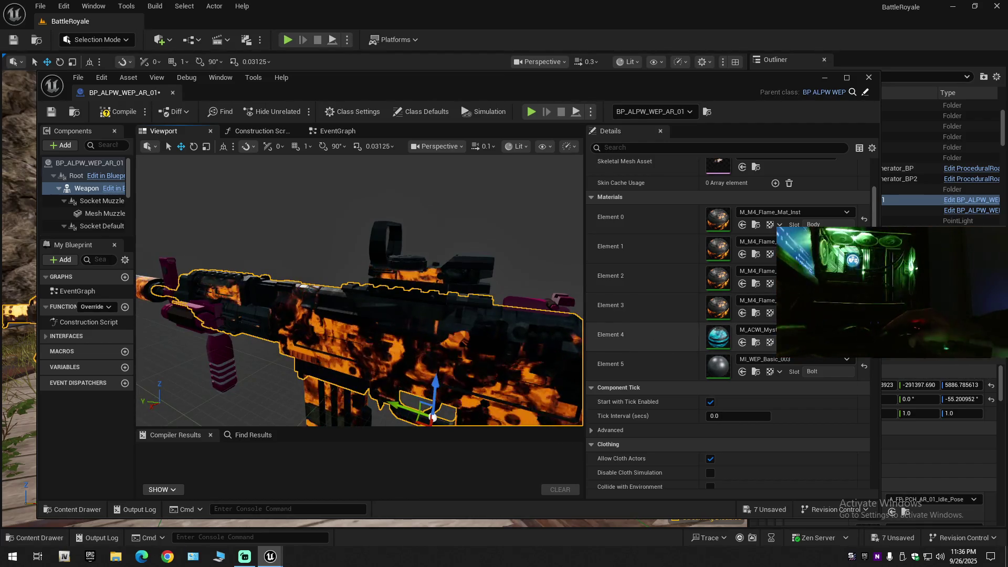
{"action": "left_click_drag", "start_coordinate": [368, 315], "coordinate": [378, 294]}
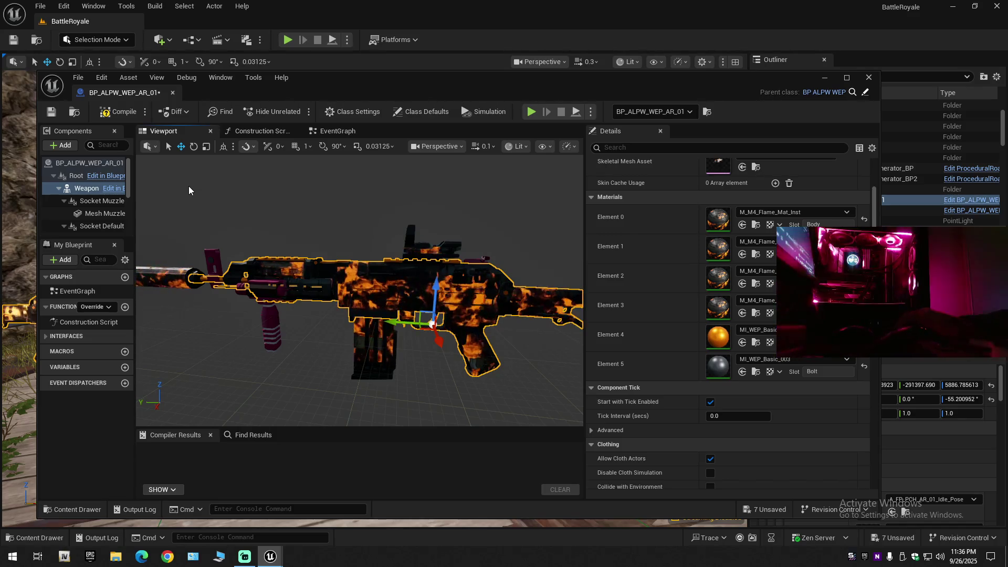
{"action": "left_click", "coordinate": [112, 112]}
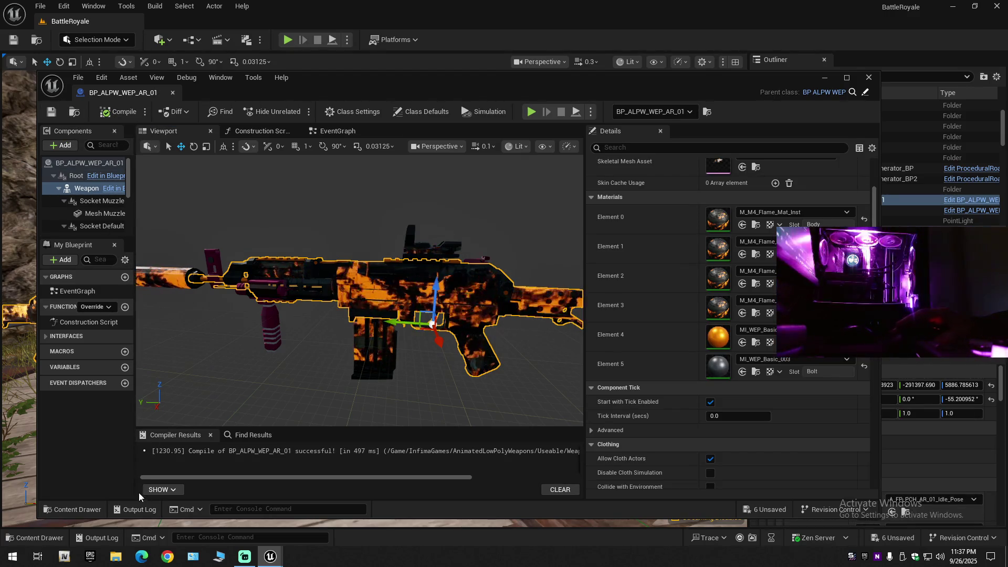
{"action": "left_click", "coordinate": [78, 509]}
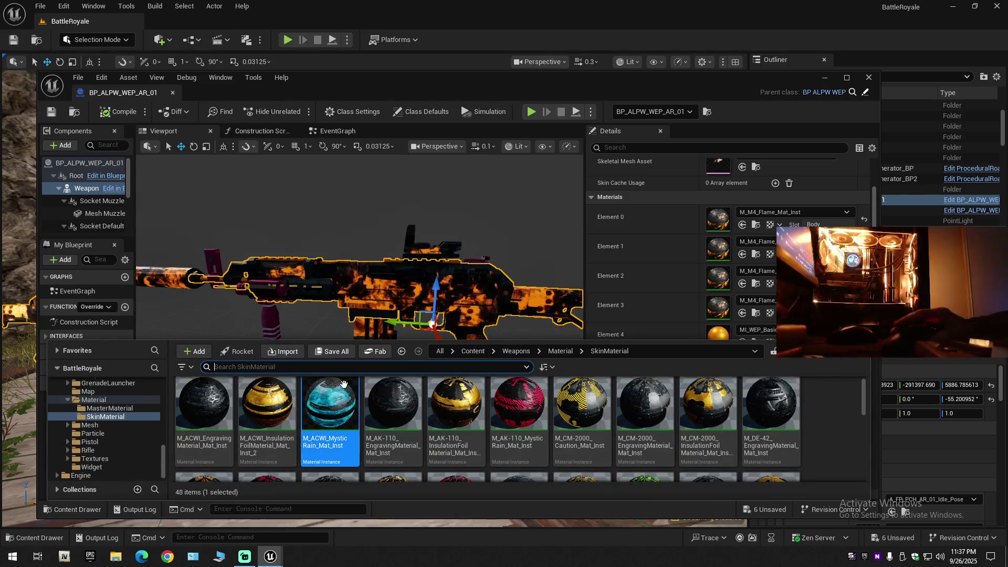
Apply M_ACWI_MysticRain_Mat_Inst to rifle material Elements 0, 1, 2 and 3
{"action": "mouse_move", "coordinate": [333, 404]}
{"action": "left_mouse_down"}
{"action": "mouse_move", "coordinate": [525, 315]}
{"action": "mouse_move", "coordinate": [719, 247]}
{"action": "mouse_move", "coordinate": [719, 218]}
{"action": "left_mouse_up"}
{"action": "left_click", "coordinate": [743, 255]}
{"action": "left_click", "coordinate": [742, 285]}
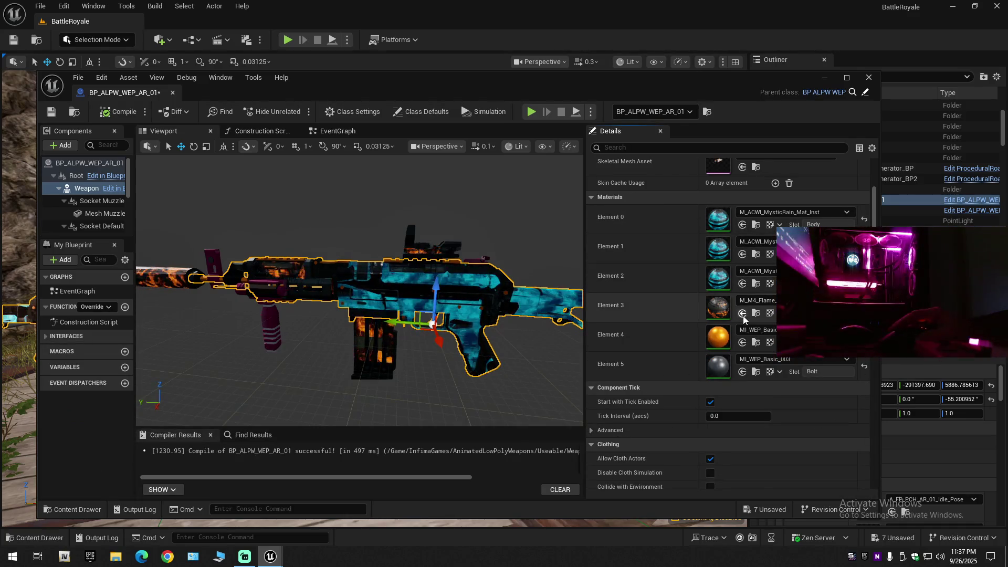
{"action": "left_click", "coordinate": [743, 314]}
{"action": "left_click_drag", "start_coordinate": [440, 317], "coordinate": [475, 358]}
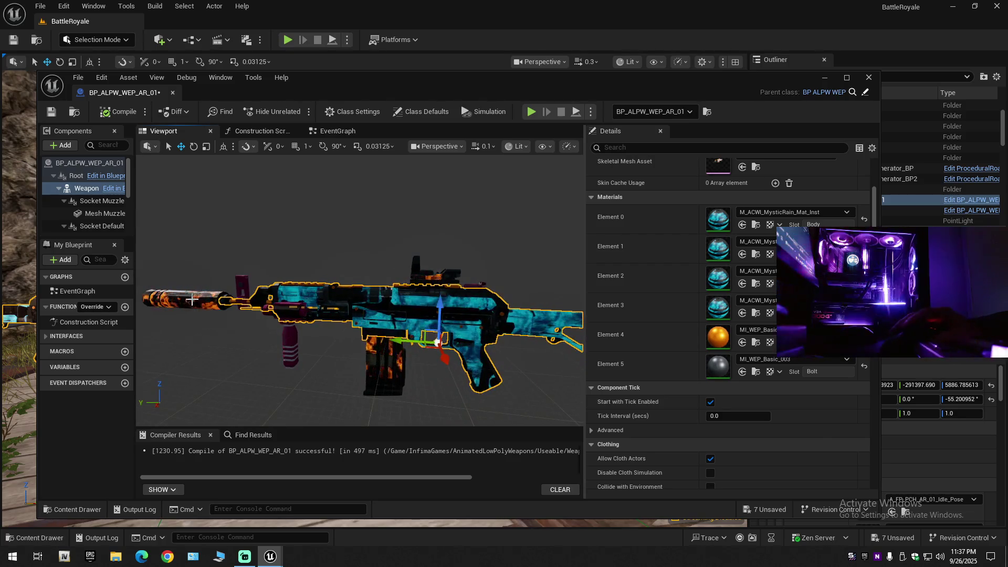
{"action": "left_click", "coordinate": [192, 299]}
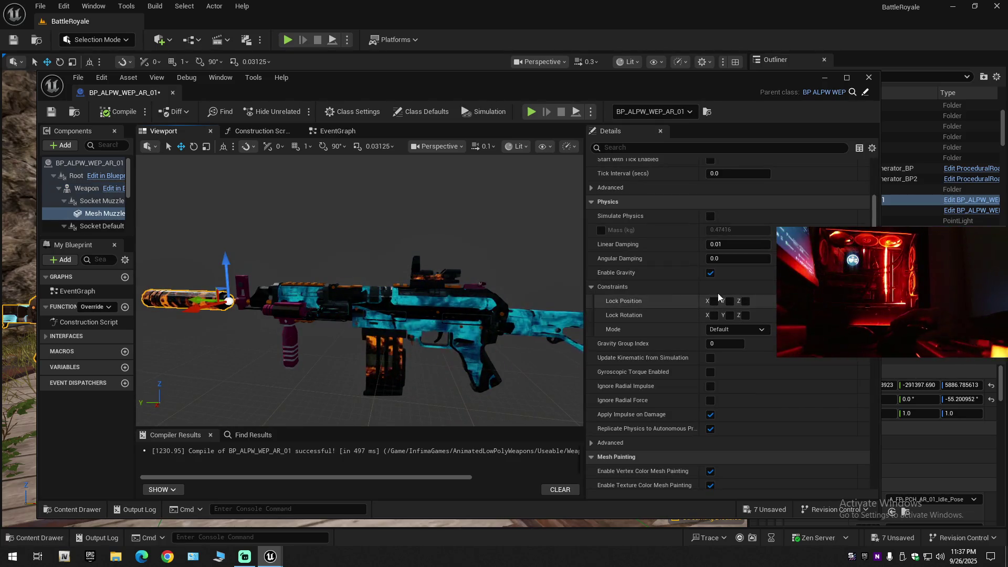
Apply M_ACWI_MysticRain_Mat_Inst to the muzzle, magazine and scope
{"action": "scroll", "coordinate": [717, 294], "scroll_direction": "up", "scroll_amount": 5}
{"action": "left_click", "coordinate": [744, 259]}
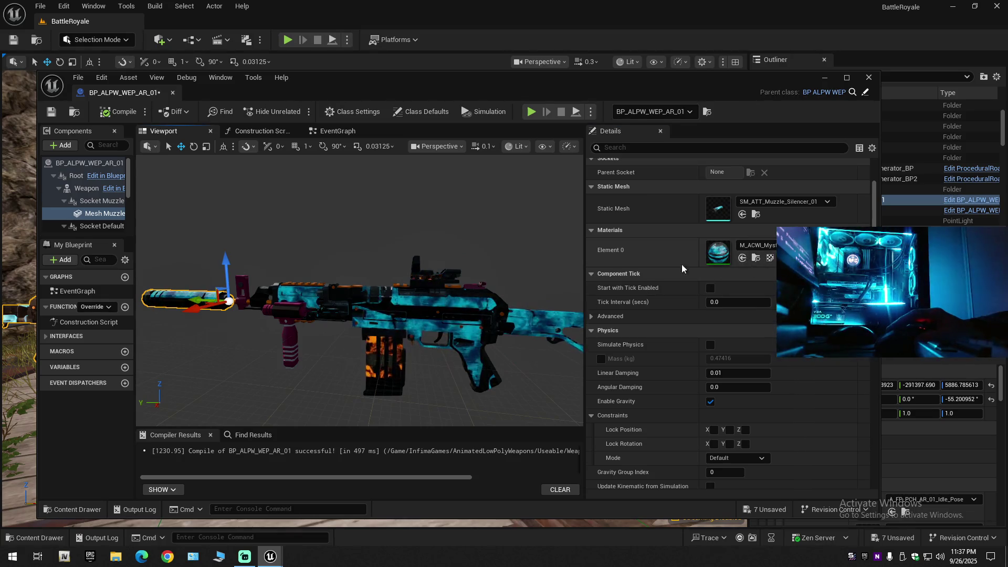
{"action": "left_click", "coordinate": [484, 320]}
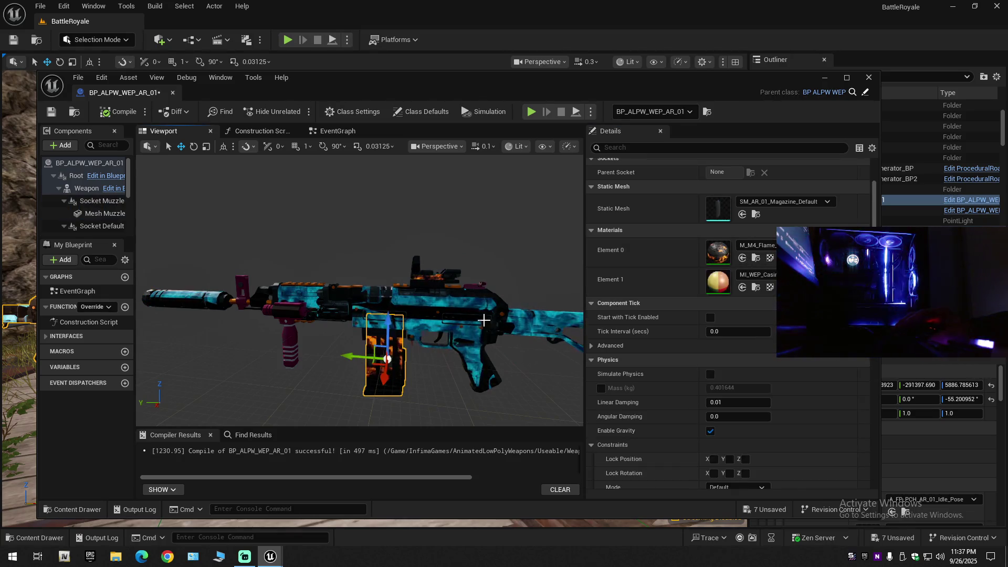
{"action": "left_click", "coordinate": [742, 258]}
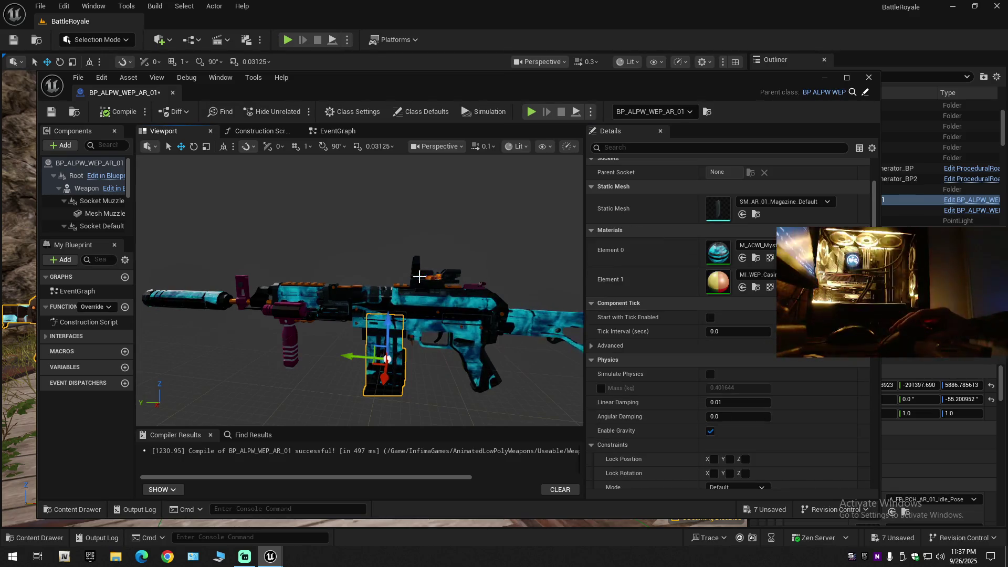
{"action": "left_click", "coordinate": [419, 277]}
{"action": "left_click", "coordinate": [742, 258]}
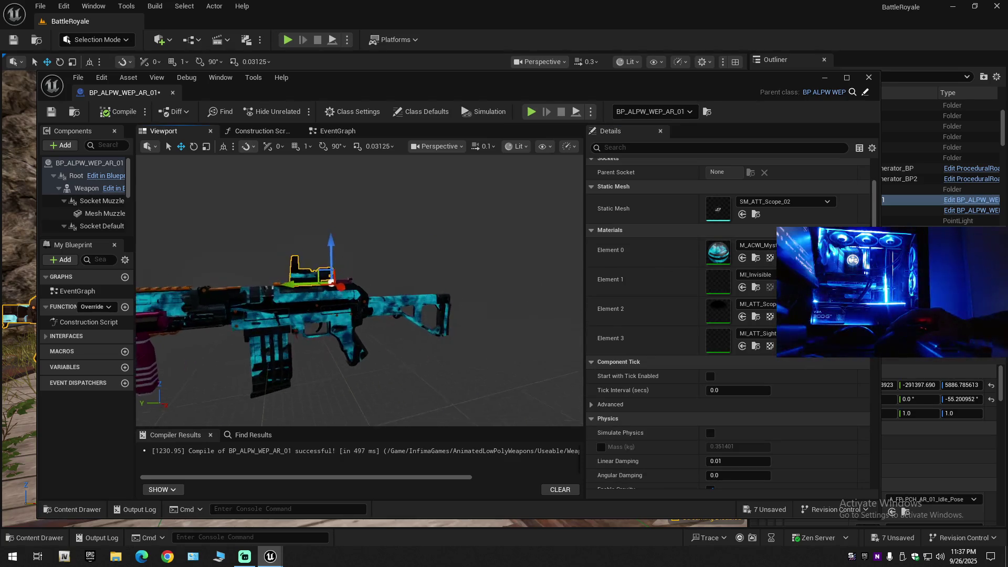
Select the main weapon body and replace element 4's orange material with Mystic Rain
{"action": "key", "text": "a"}
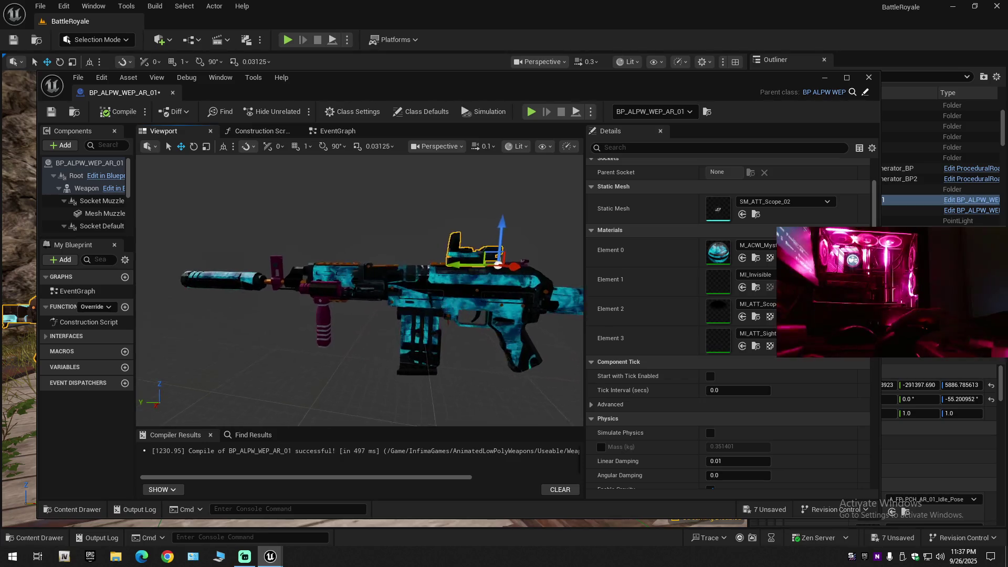
{"action": "key", "text": "w"}
{"action": "scroll", "coordinate": [377, 289], "scroll_direction": "up", "scroll_amount": 1}
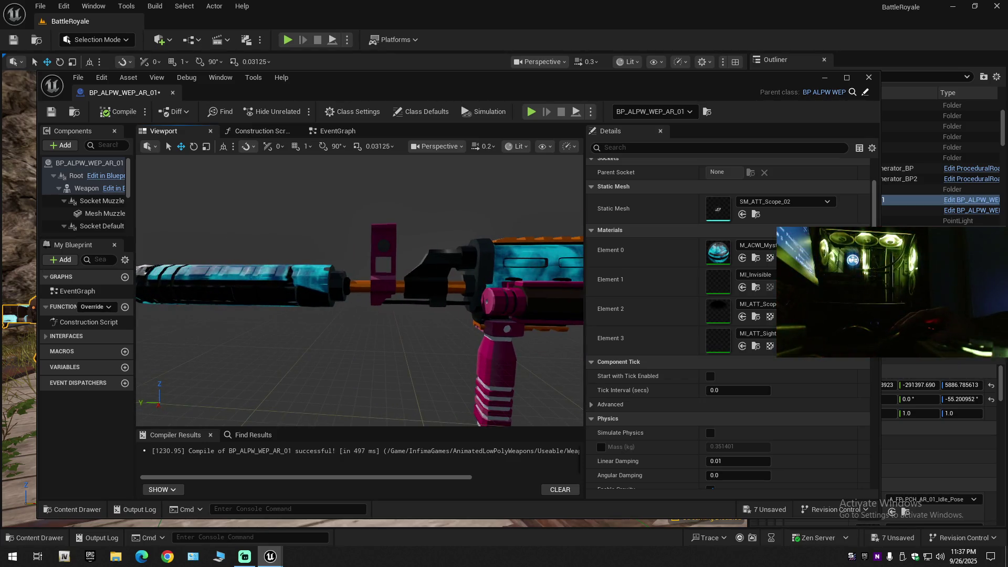
{"action": "left_click", "coordinate": [86, 188]}
{"action": "key", "text": "f"}
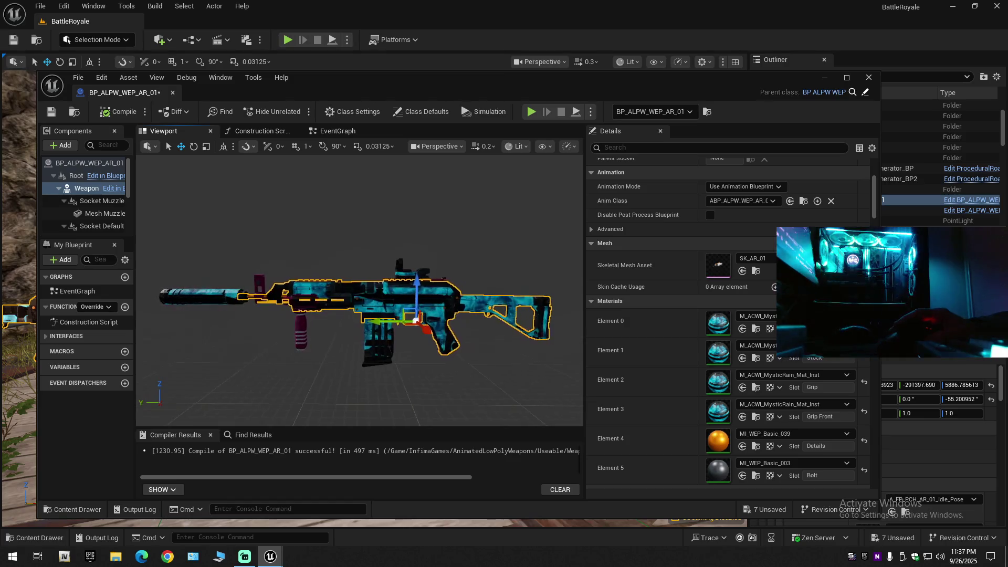
{"action": "left_click", "coordinate": [742, 447]}
Check the foregrip, scope and magazine, then undo the last material replacement
{"action": "scroll", "coordinate": [395, 259], "scroll_direction": "up", "scroll_amount": 8}
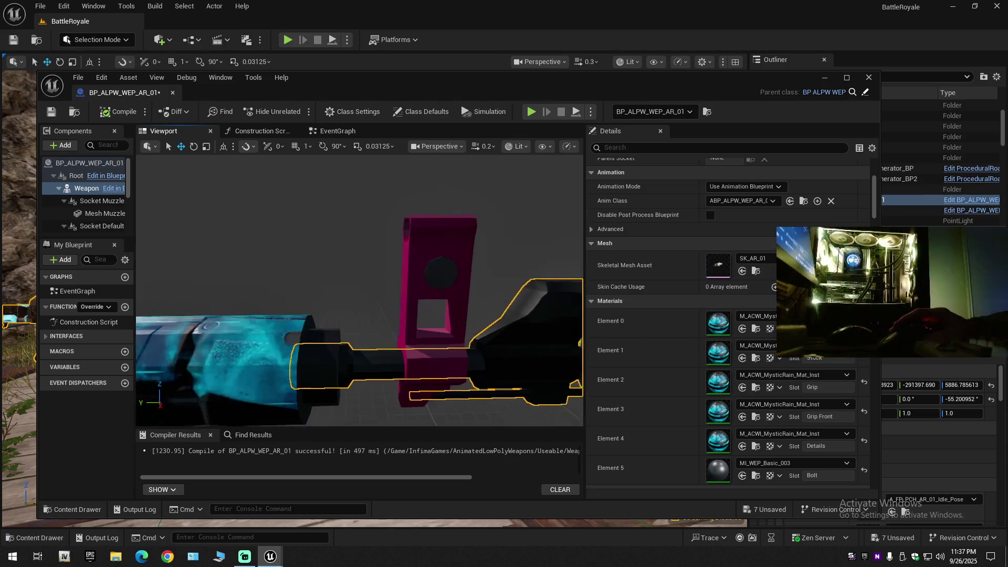
{"action": "scroll", "coordinate": [395, 259], "scroll_direction": "up", "scroll_amount": 1}
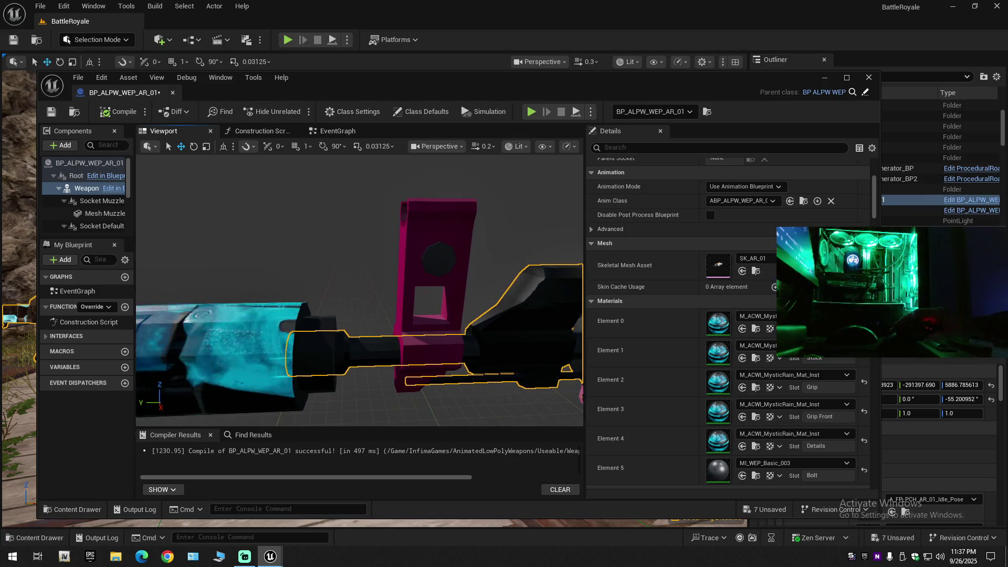
{"action": "scroll", "coordinate": [395, 260], "scroll_direction": "down", "scroll_amount": 9}
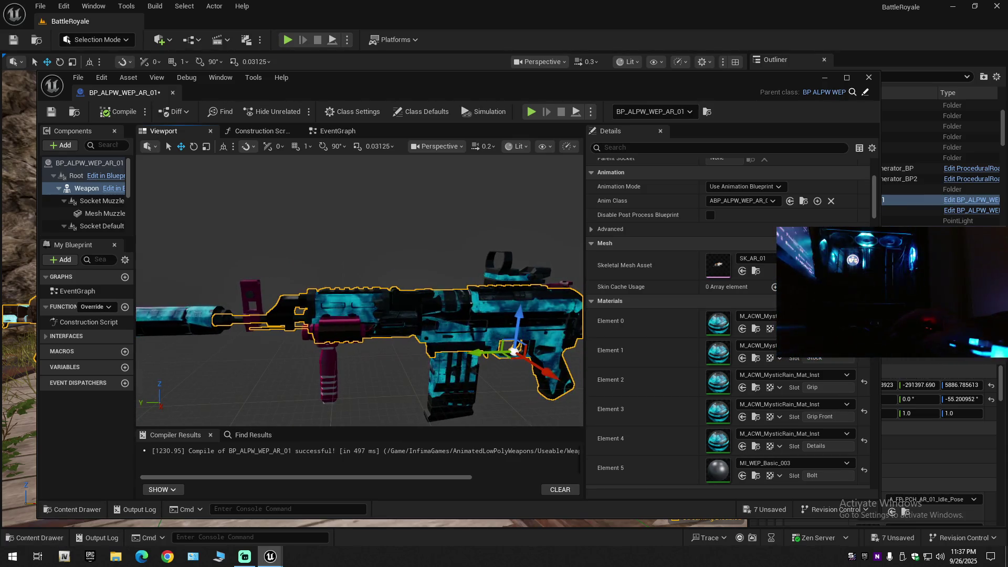
{"action": "scroll", "coordinate": [392, 255], "scroll_direction": "down", "scroll_amount": 1}
{"action": "scroll", "coordinate": [392, 254], "scroll_direction": "down", "scroll_amount": 2}
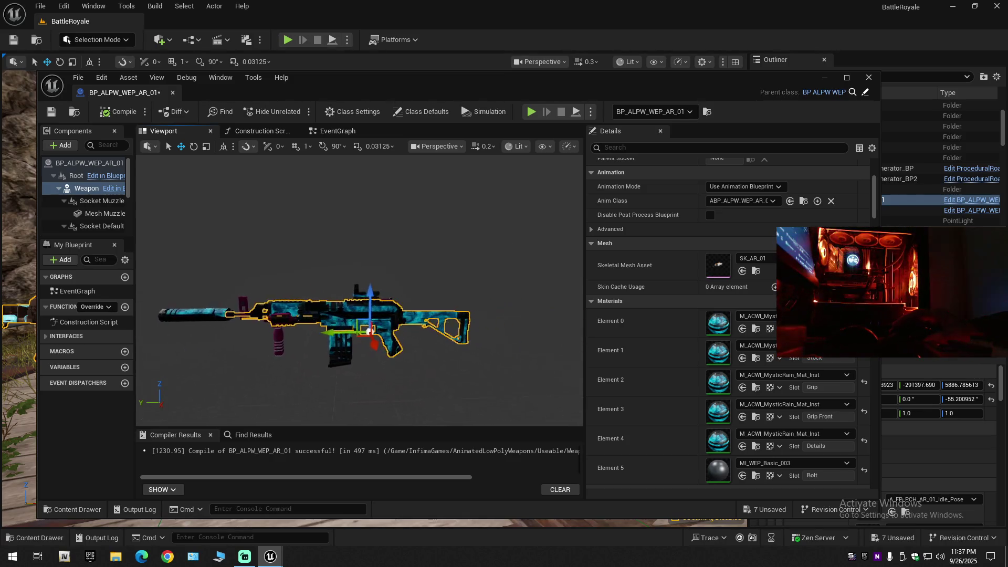
{"action": "scroll", "coordinate": [392, 258], "scroll_direction": "up", "scroll_amount": 2}
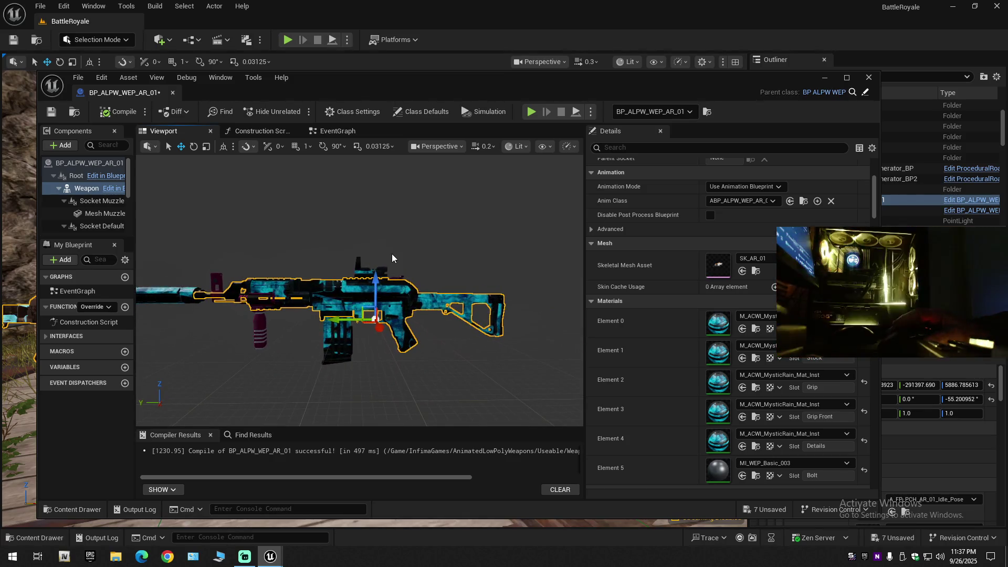
{"action": "left_click", "coordinate": [260, 333]}
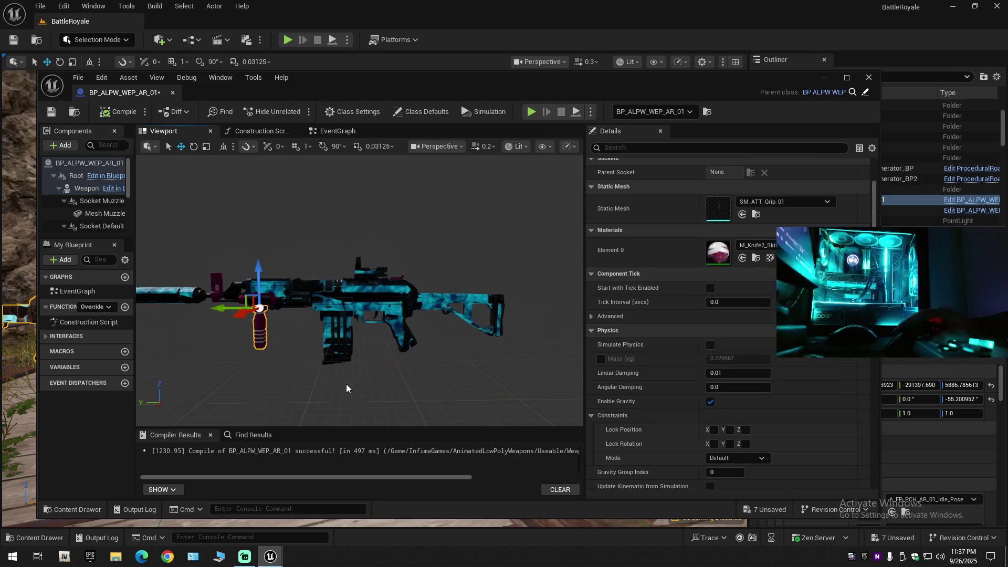
{"action": "left_click", "coordinate": [218, 290]}
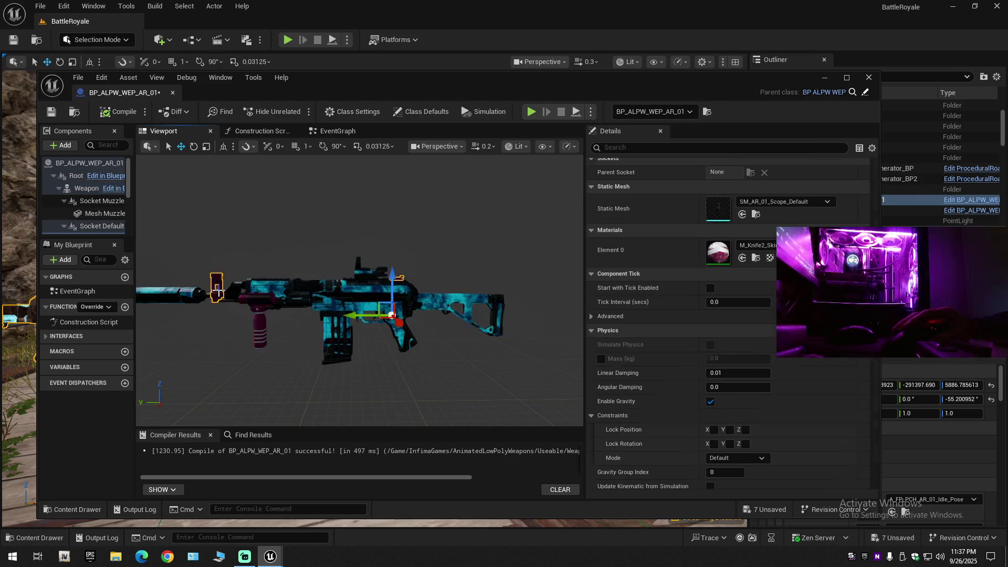
{"action": "left_click", "coordinate": [319, 356]}
{"action": "left_click", "coordinate": [260, 336]}
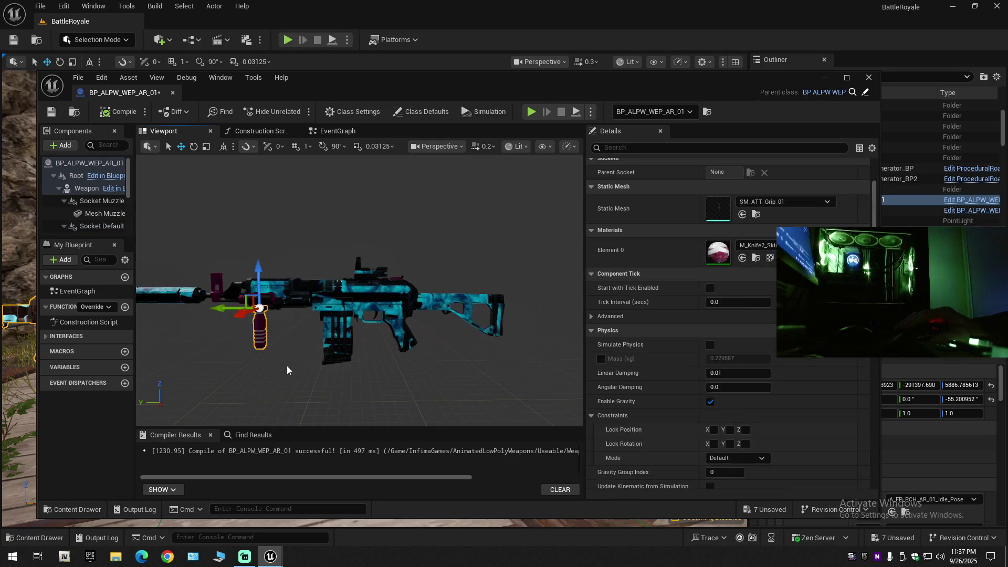
{"action": "left_click_drag", "start_coordinate": [260, 336], "coordinate": [273, 338]}
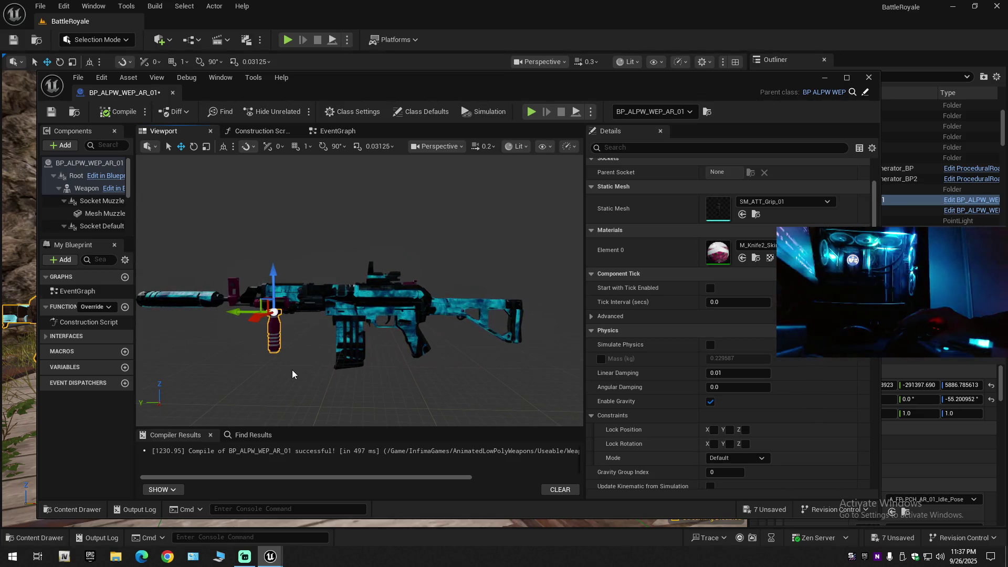
{"action": "key", "text": "ctrl+z"}
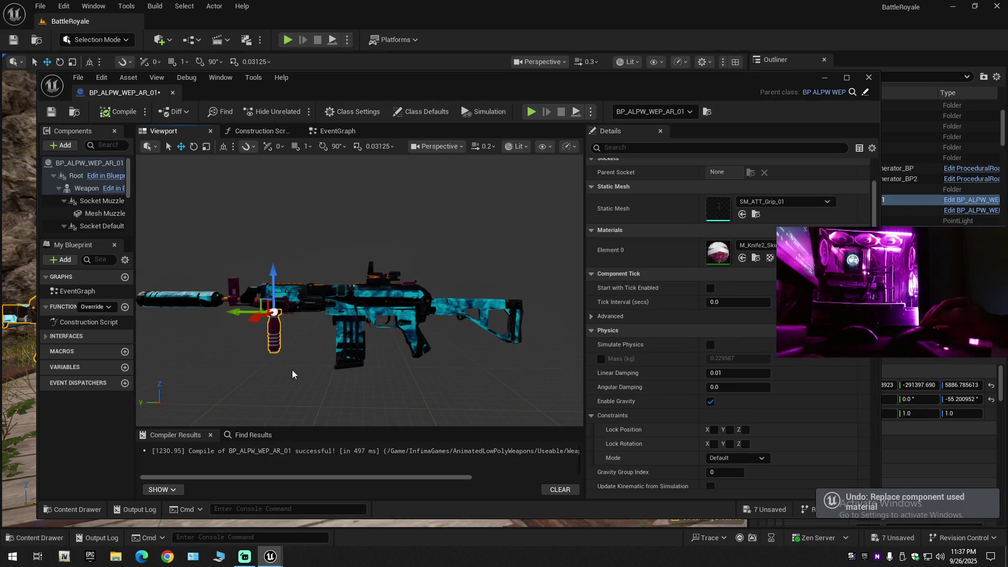
Undo another Mystic Rain swap and try Mystic Rain on the foregrip
{"action": "key", "text": "ctrl+z"}
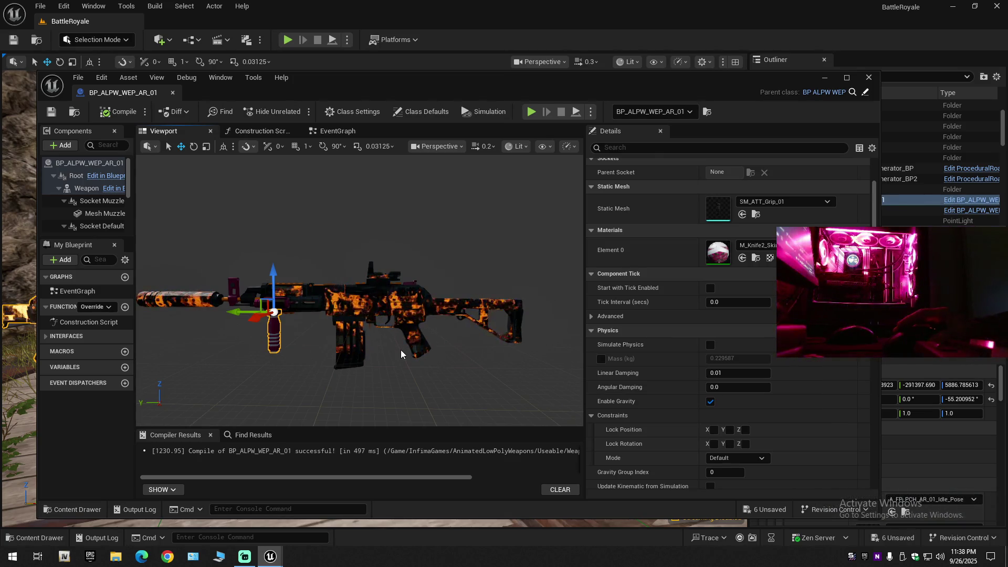
{"action": "left_click", "coordinate": [741, 258]}
{"action": "left_click_drag", "start_coordinate": [517, 271], "coordinate": [397, 278]}
Undo the foregrip's material change, recompile the blueprint and show Class Defaults
{"action": "key", "text": "ctrl+z"}
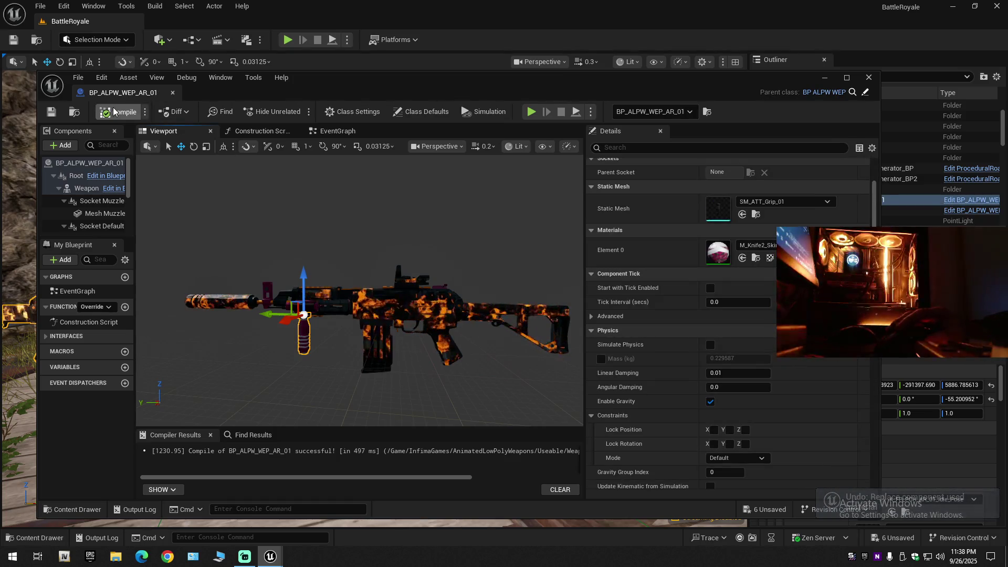
{"action": "left_click", "coordinate": [53, 113]}
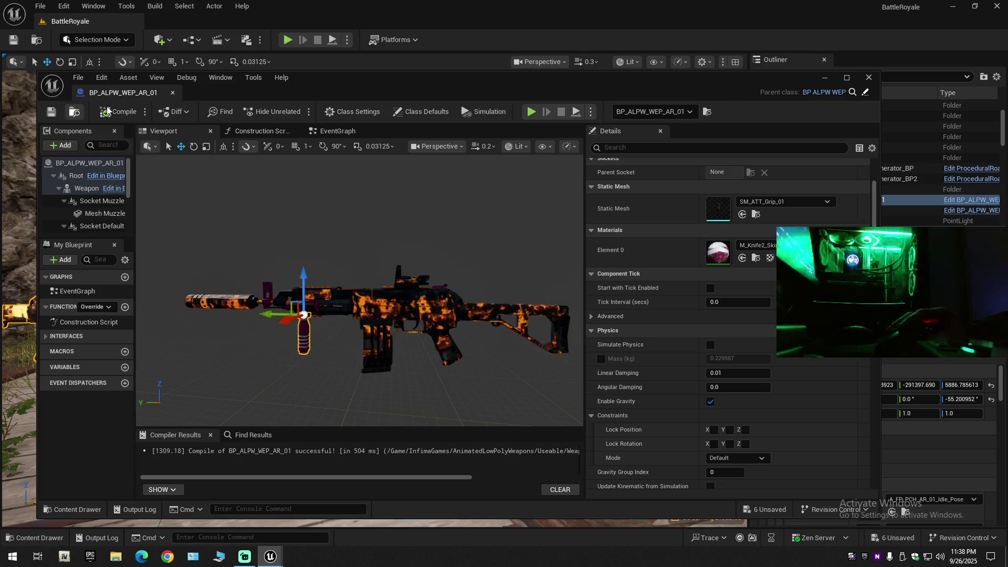
{"action": "left_click", "coordinate": [91, 163]}
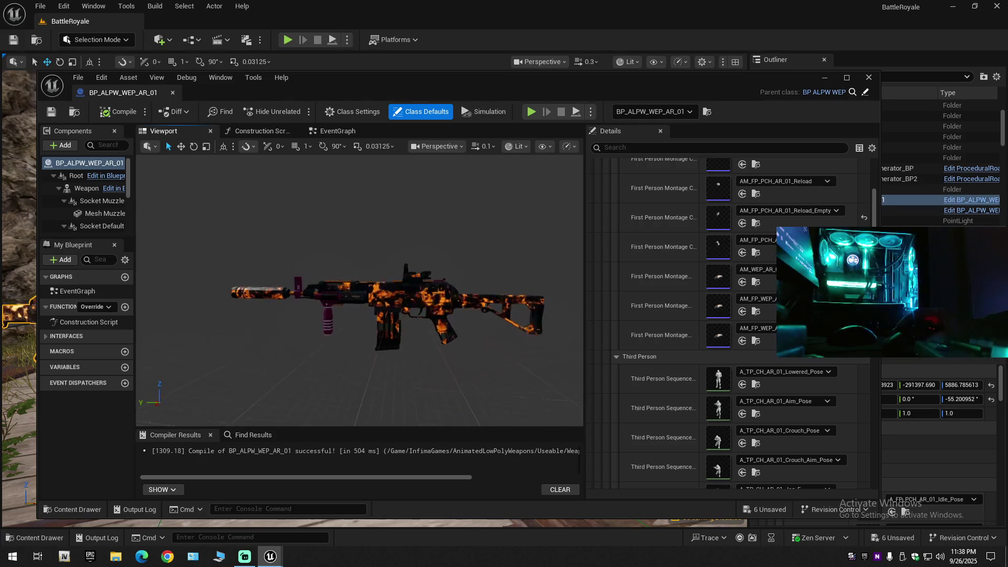
{"action": "scroll", "coordinate": [360, 289], "scroll_direction": "up", "scroll_amount": 1}
{"action": "key", "text": "w"}
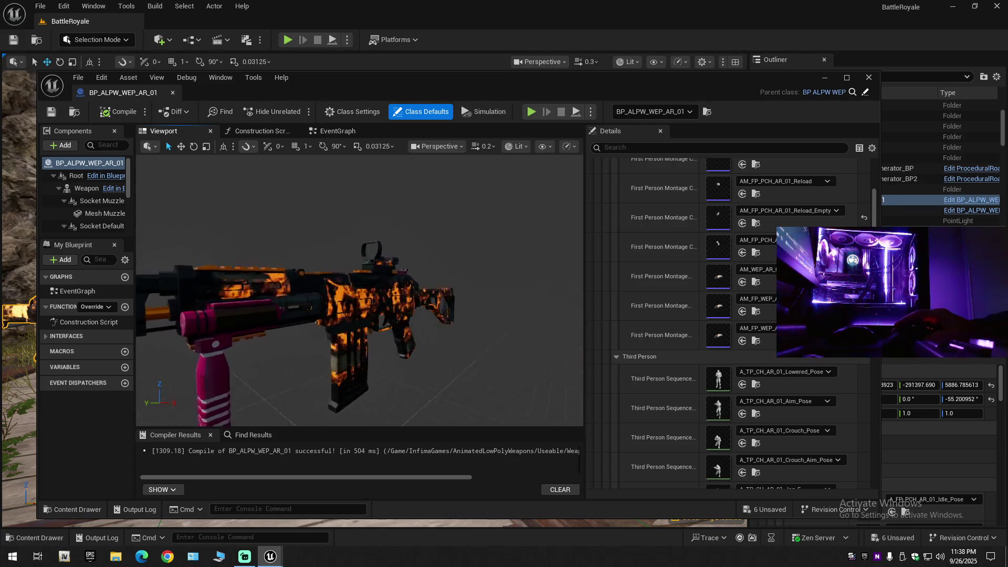
{"action": "key", "text": "s"}
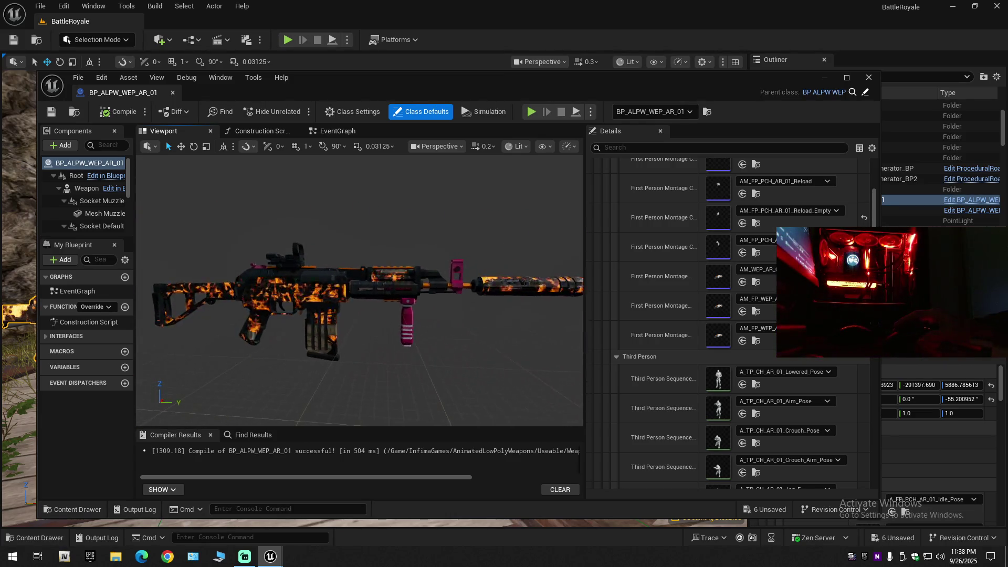
{"action": "key", "text": "d"}
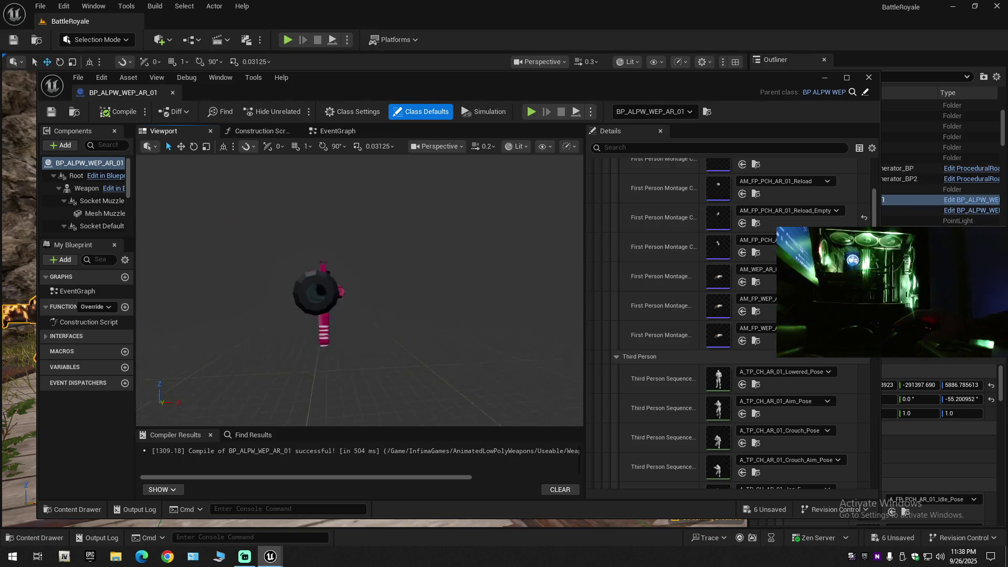
{"action": "key", "text": "a"}
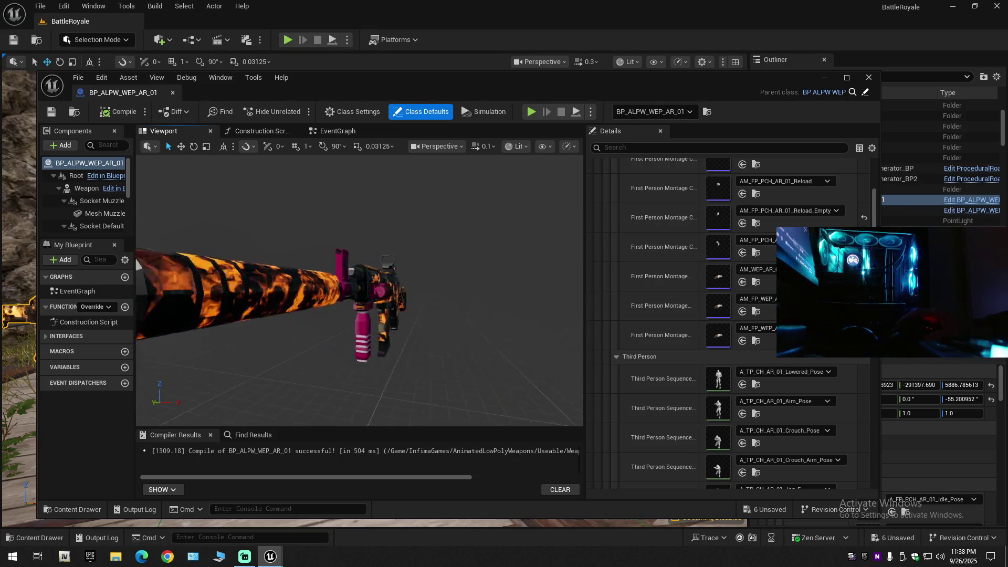
{"action": "key", "text": "d"}
{"action": "scroll", "coordinate": [359, 290], "scroll_direction": "up", "scroll_amount": 2}
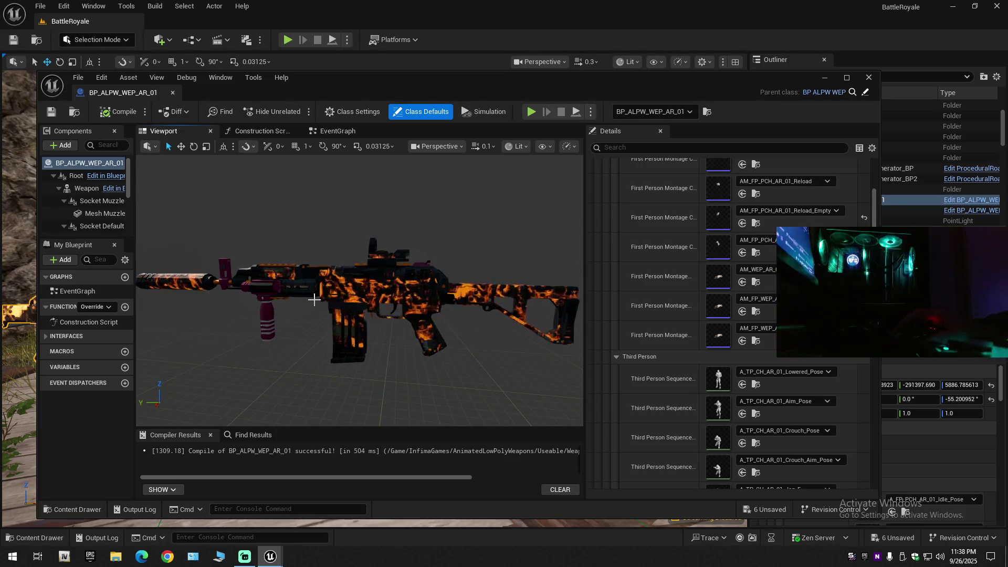
Maximize the editor, widen and frame the rifle preview, and recompile BP_ALPW_WEP_AR_01
{"action": "double_click", "coordinate": [362, 78]}
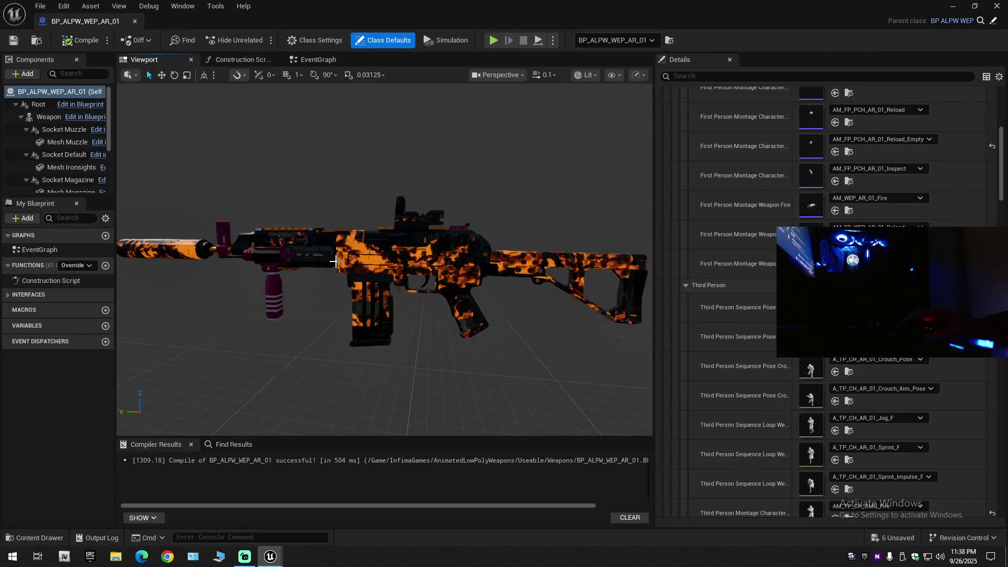
{"action": "left_click_drag", "start_coordinate": [652, 228], "coordinate": [798, 228]}
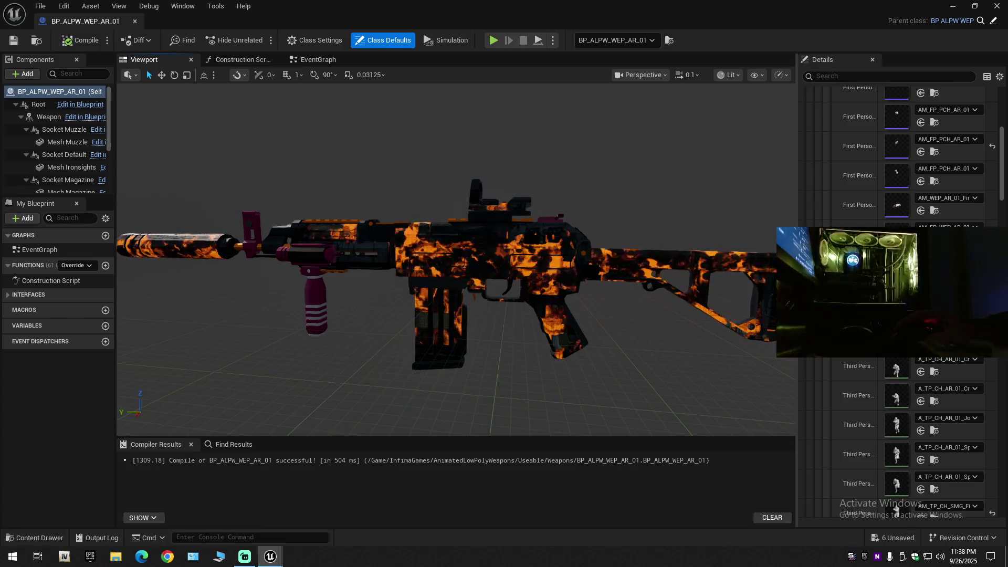
{"action": "key", "text": "f"}
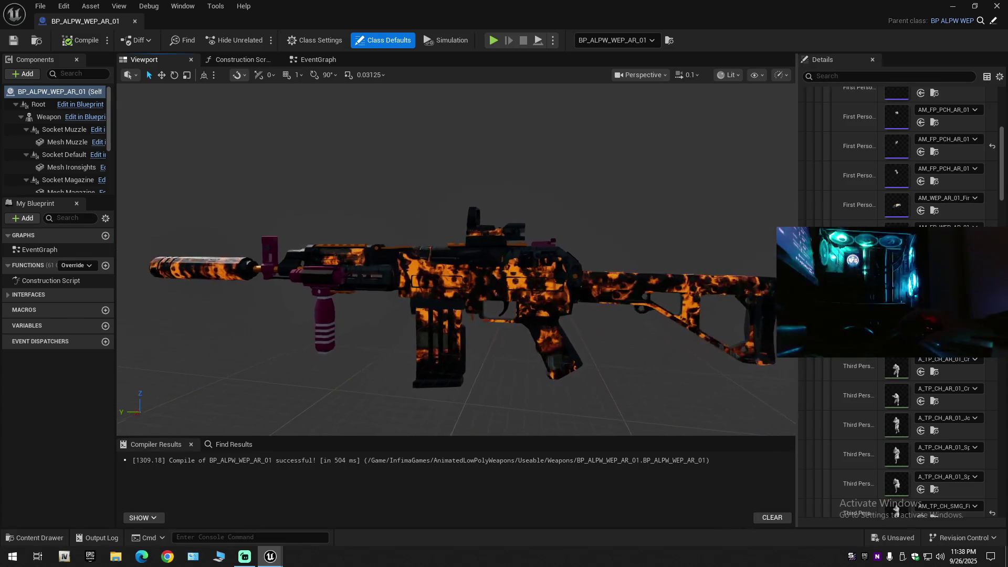
{"action": "left_click_drag", "start_coordinate": [472, 284], "coordinate": [478, 284]}
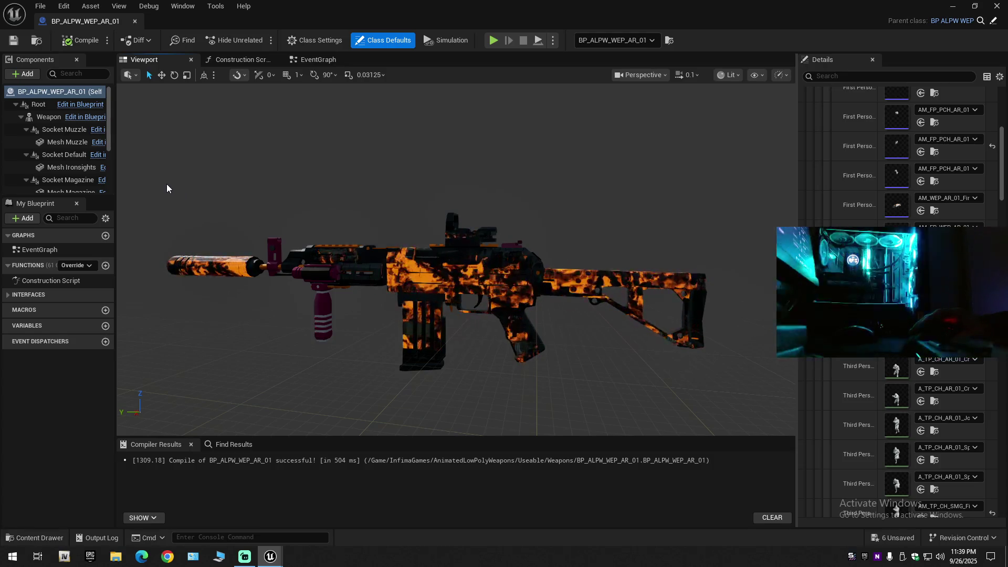
{"action": "left_click", "coordinate": [77, 41]}
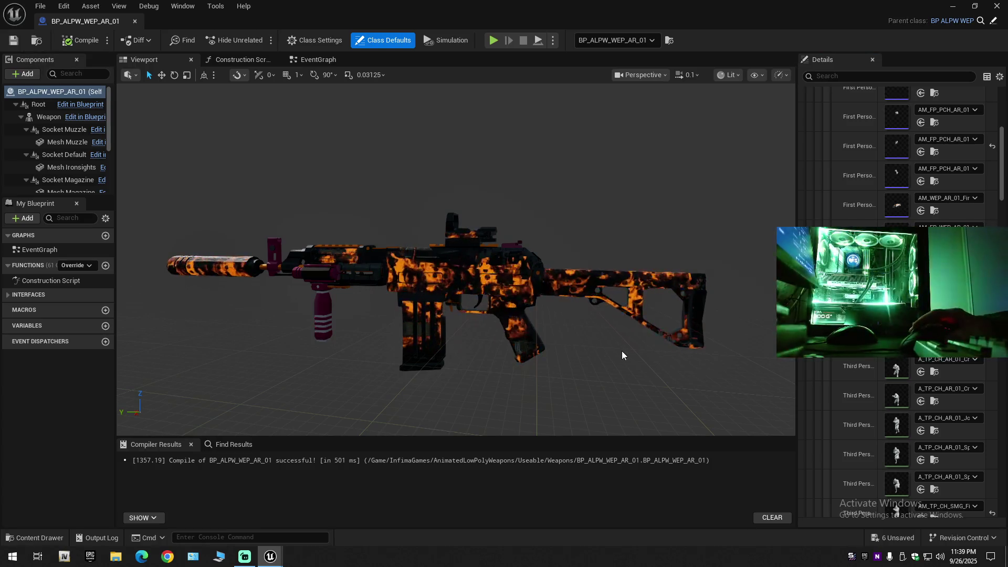
{"action": "scroll", "coordinate": [898, 294], "scroll_direction": "down", "scroll_amount": 5}
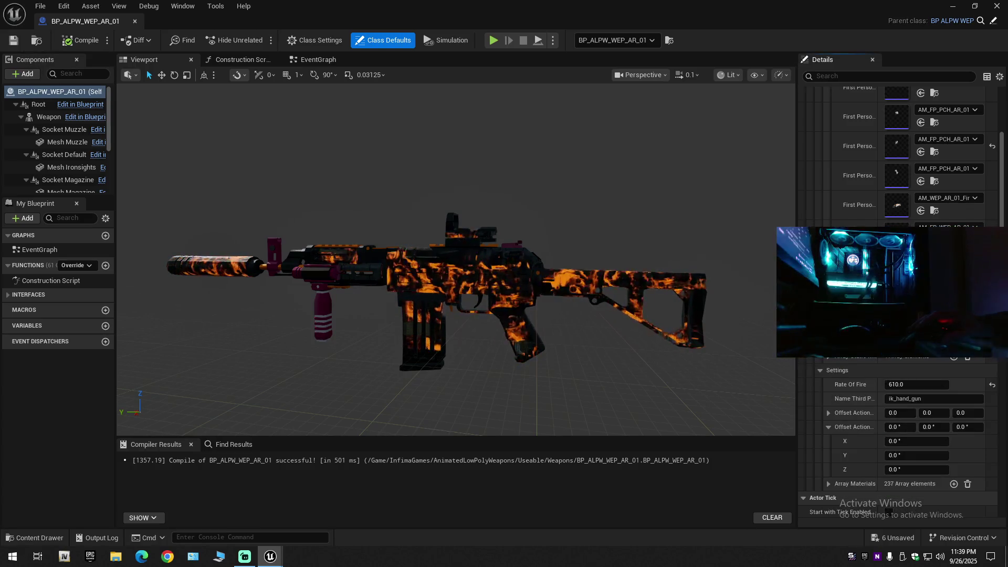
Collapse the First Person animation list and the Animations section
{"action": "scroll", "coordinate": [898, 210], "scroll_direction": "up", "scroll_amount": 5}
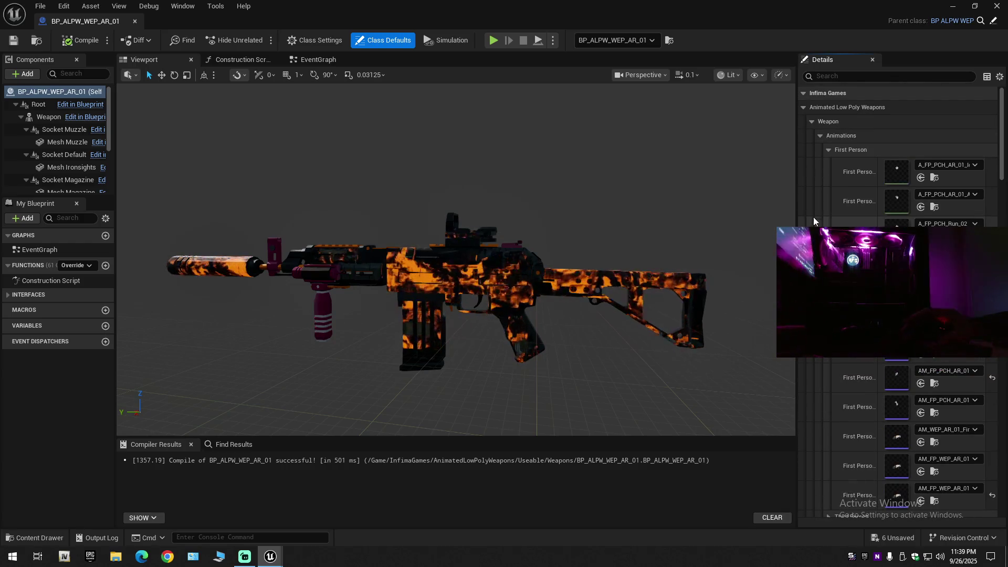
{"action": "left_click", "coordinate": [830, 150]}
{"action": "left_click", "coordinate": [820, 136]}
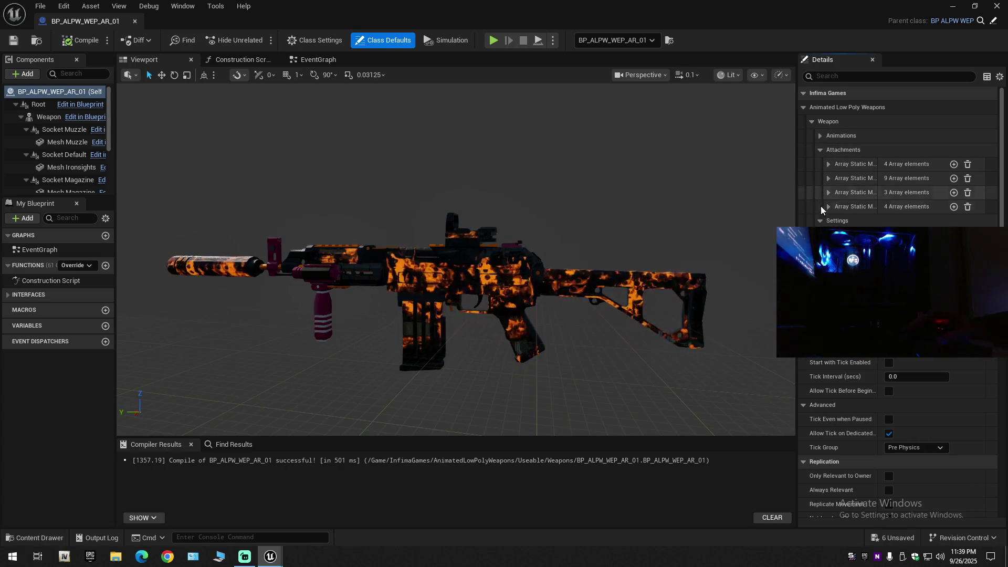
Expand and collapse each of the four Attachments static mesh arrays, then switch to Streamlabs
{"action": "left_click", "coordinate": [827, 164]}
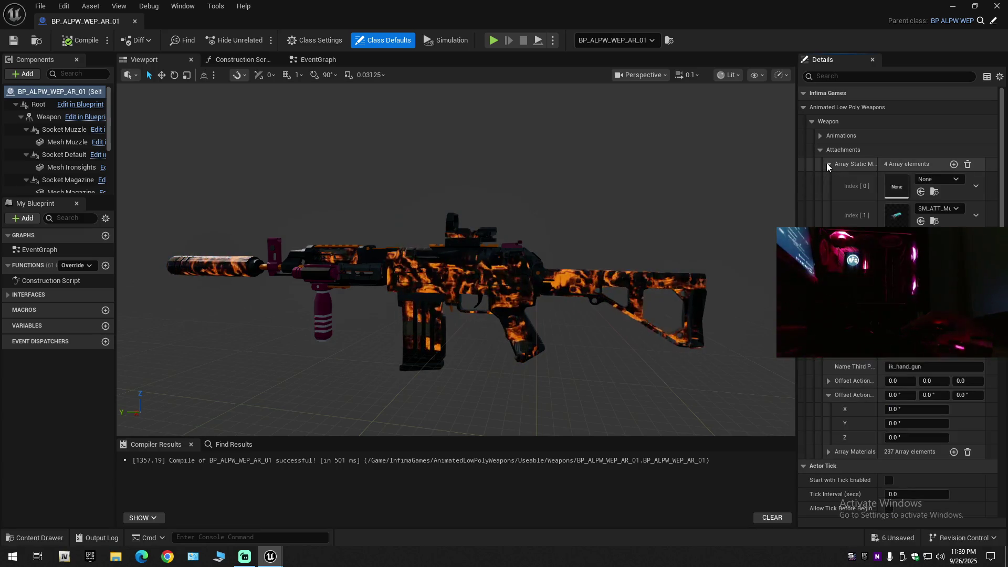
{"action": "left_click", "coordinate": [828, 164]}
{"action": "left_click", "coordinate": [827, 182]}
{"action": "left_click", "coordinate": [827, 182]}
{"action": "left_click", "coordinate": [828, 192]}
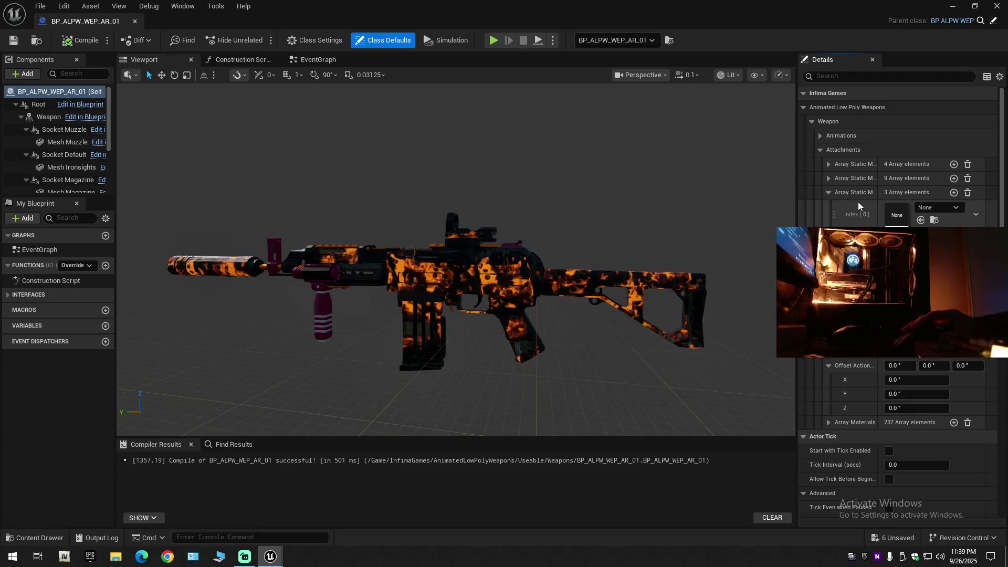
{"action": "left_click", "coordinate": [830, 192]}
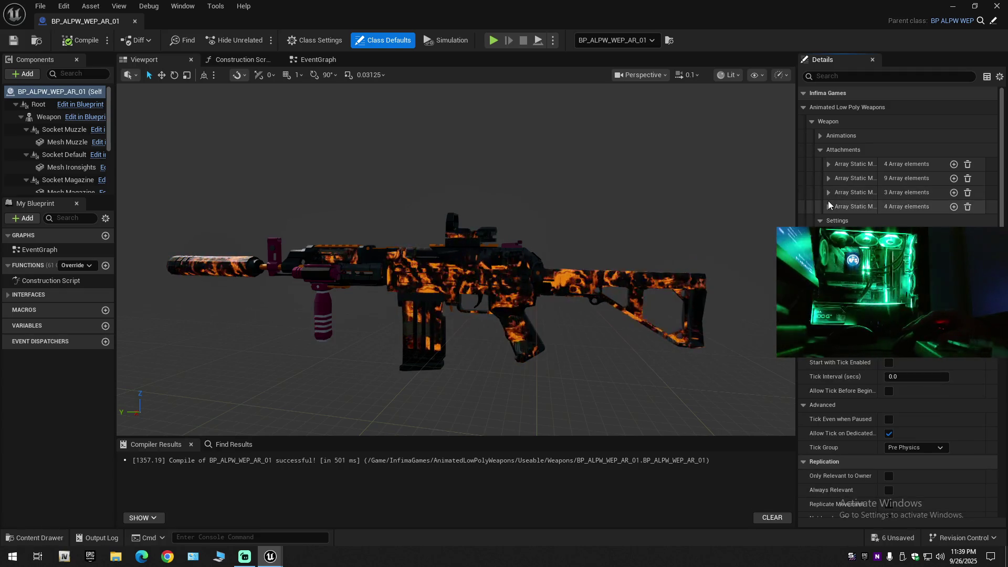
{"action": "left_click", "coordinate": [828, 204]}
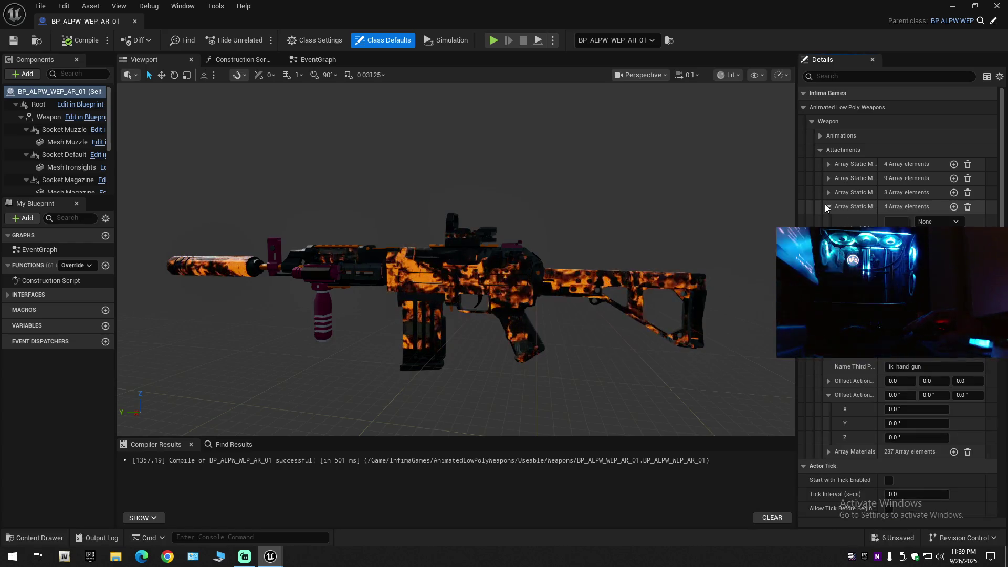
{"action": "left_click", "coordinate": [825, 205]}
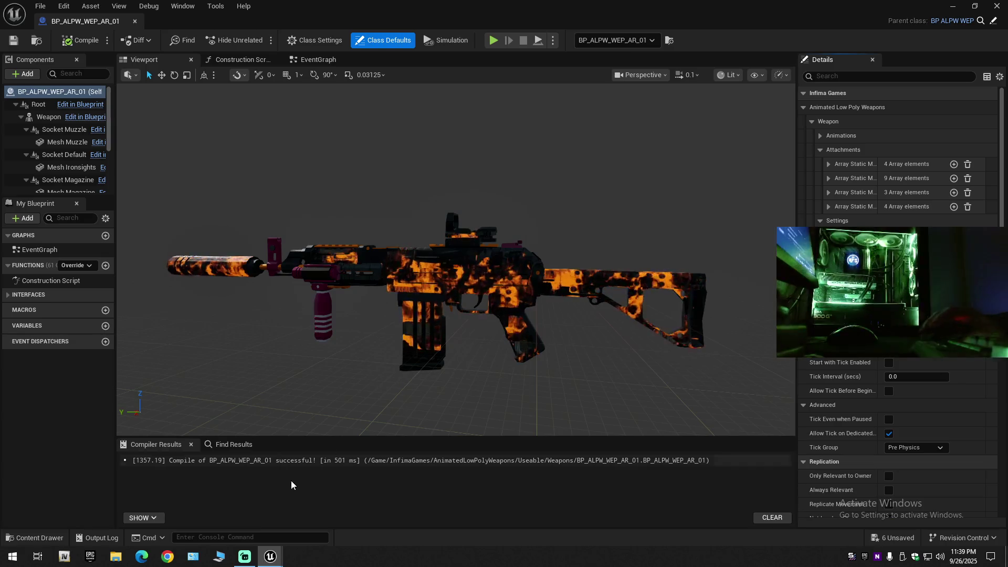
{"action": "left_click", "coordinate": [245, 557]}
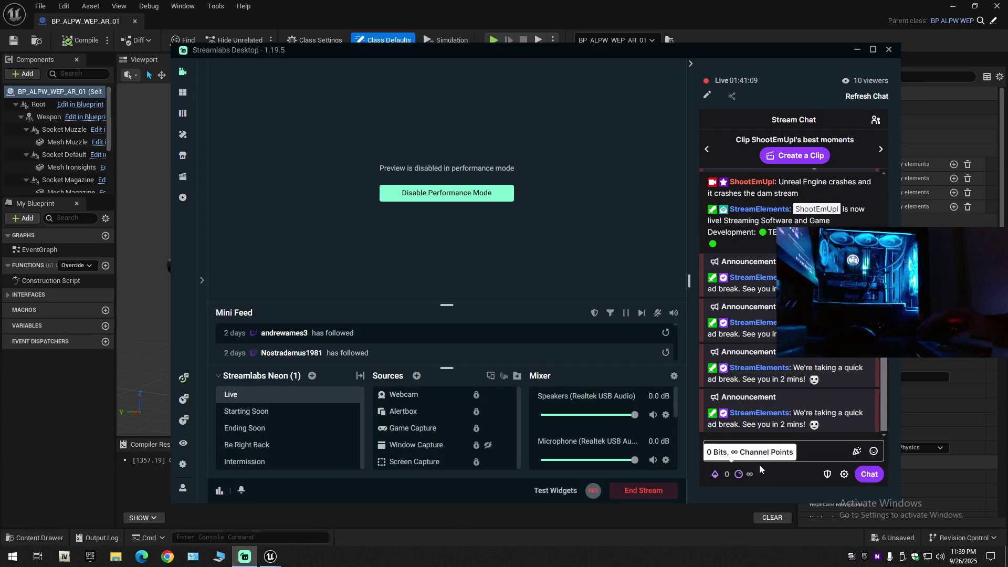
Post 'brb eating' in the stream chat and pin it
{"action": "left_click", "coordinate": [772, 453]}
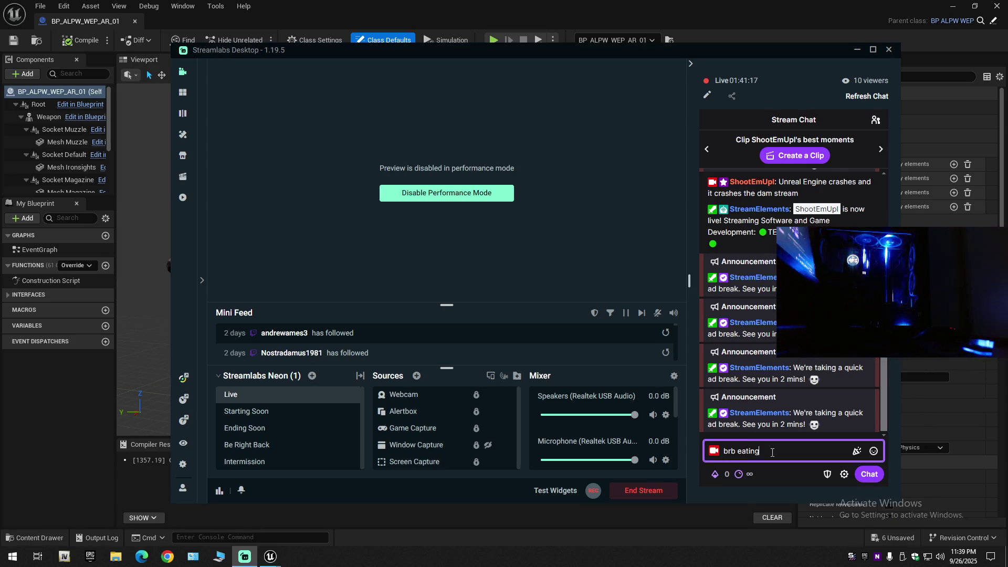
{"action": "key", "text": "Return"}
{"action": "left_click", "coordinate": [864, 428]}
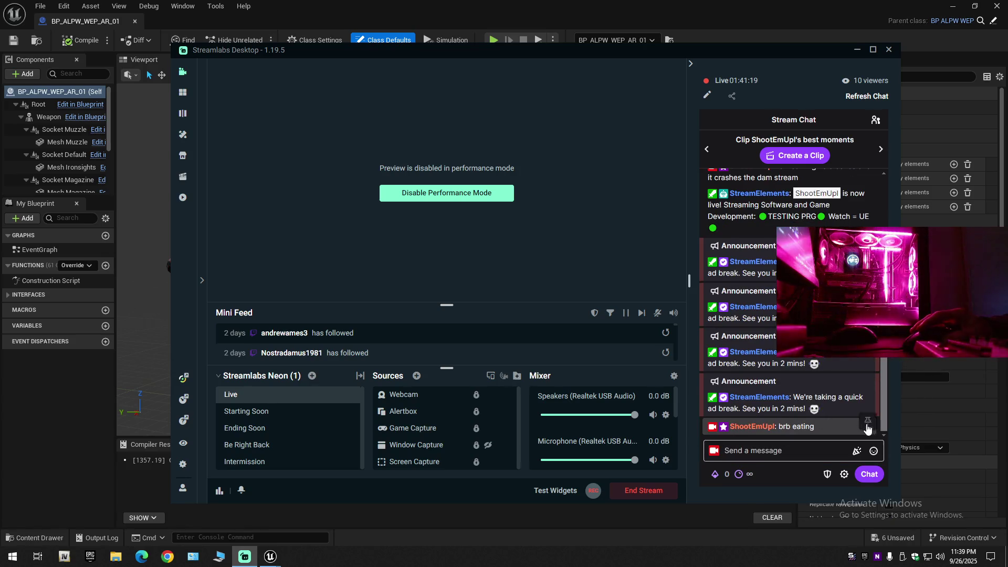
{"action": "left_click", "coordinate": [838, 398]}
Close the unpin options and the sender's profile card, then minimize Streamlabs
{"action": "left_click", "coordinate": [745, 175]}
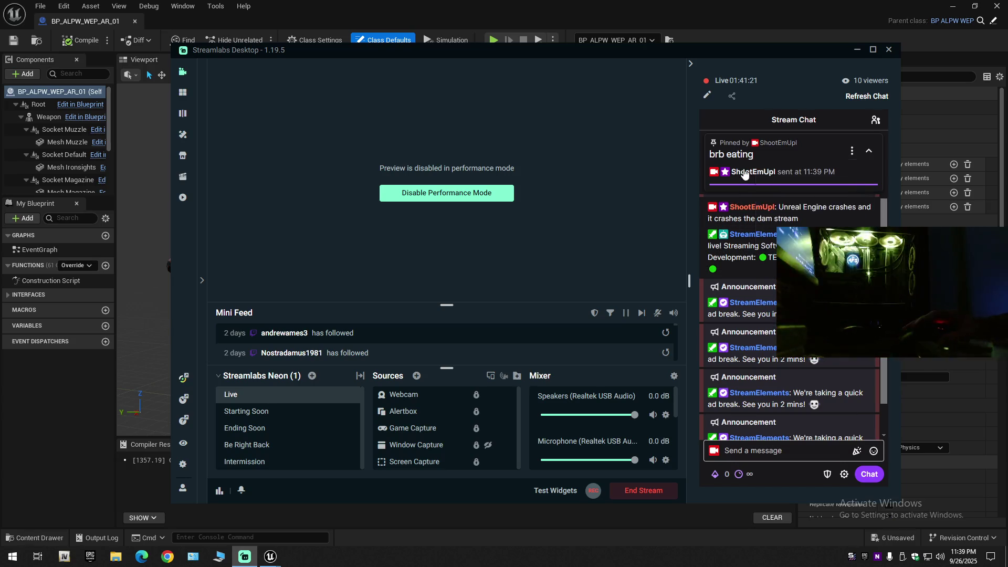
{"action": "left_click", "coordinate": [745, 175]}
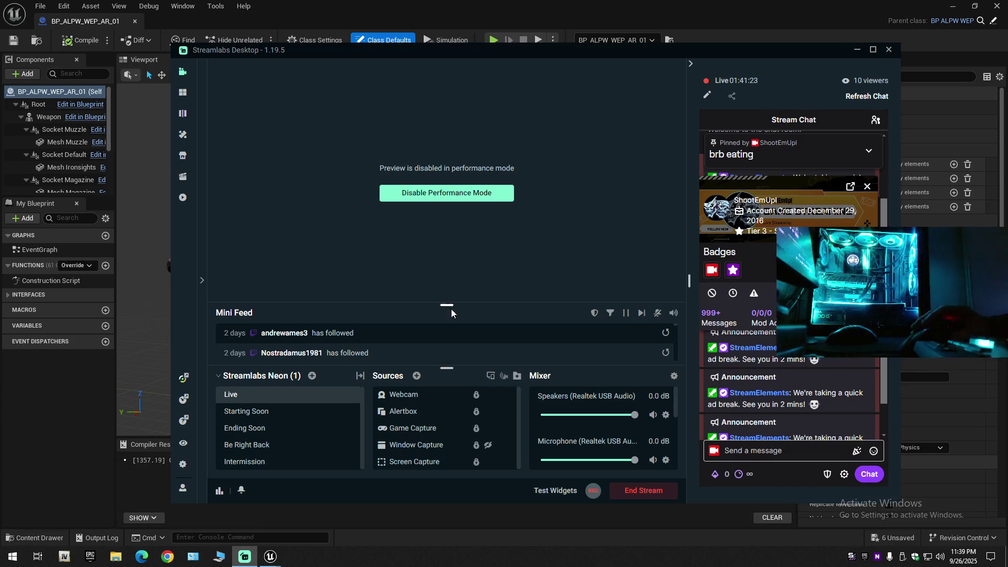
{"action": "left_click", "coordinate": [867, 187]}
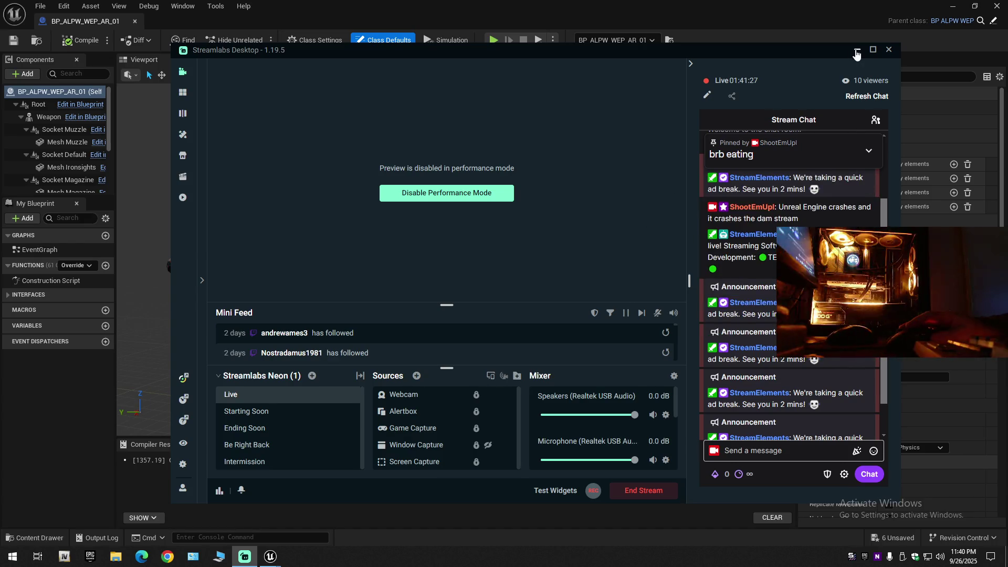
{"action": "left_click", "coordinate": [857, 51]}
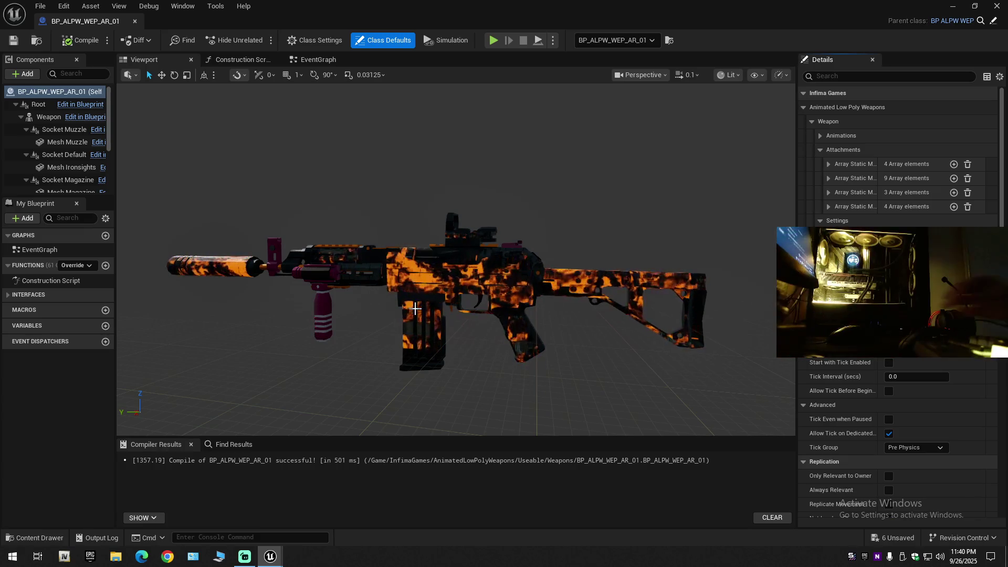
{"action": "left_click_drag", "start_coordinate": [457, 263], "coordinate": [315, 257]}
{"action": "scroll", "coordinate": [410, 262], "scroll_direction": "up", "scroll_amount": 2}
{"action": "scroll", "coordinate": [384, 262], "scroll_direction": "down", "scroll_amount": 2}
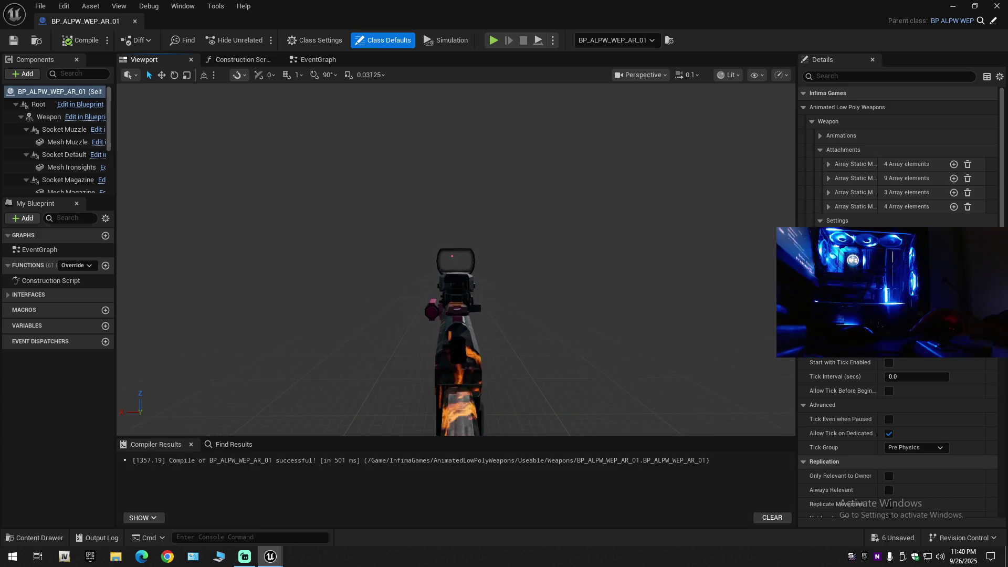
{"action": "left_click_drag", "start_coordinate": [315, 257], "coordinate": [316, 252]}
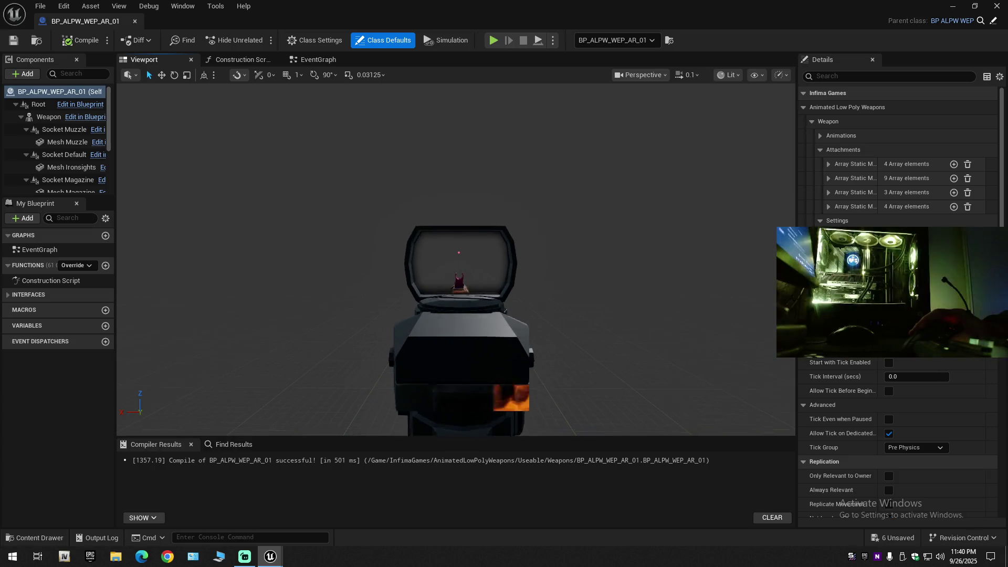
{"action": "key", "text": "w"}
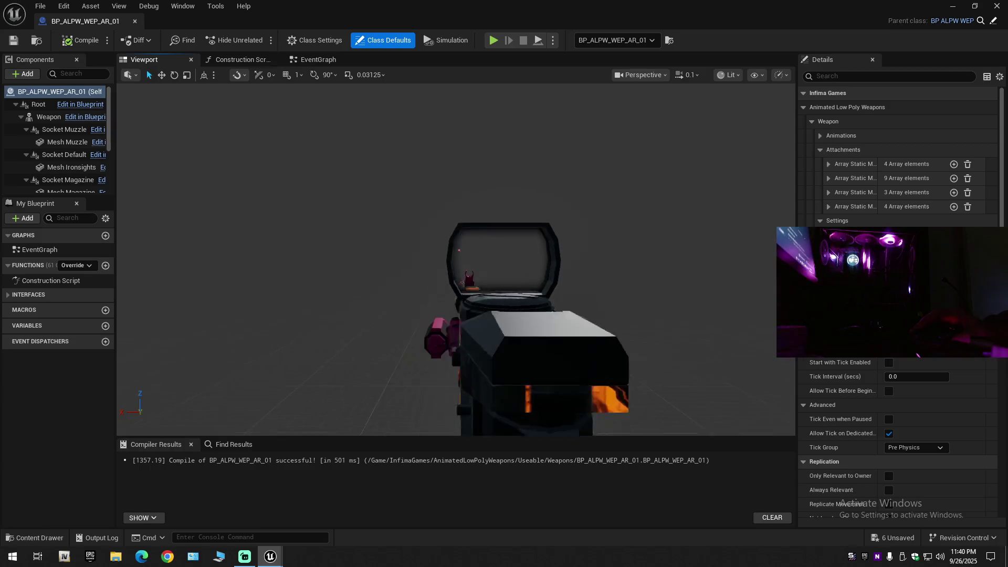
{"action": "key", "text": "s"}
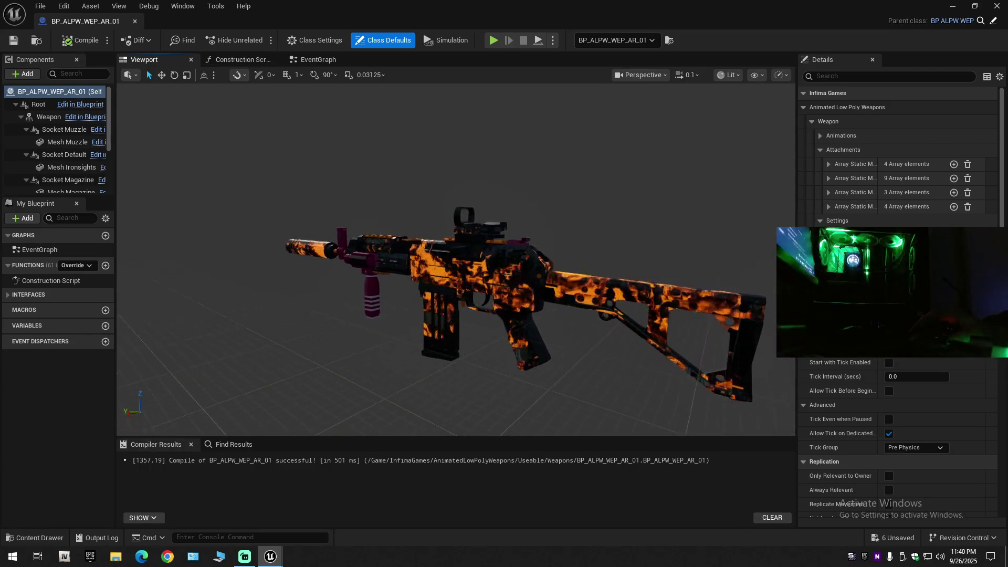
{"action": "scroll", "coordinate": [455, 259], "scroll_direction": "up", "scroll_amount": 2}
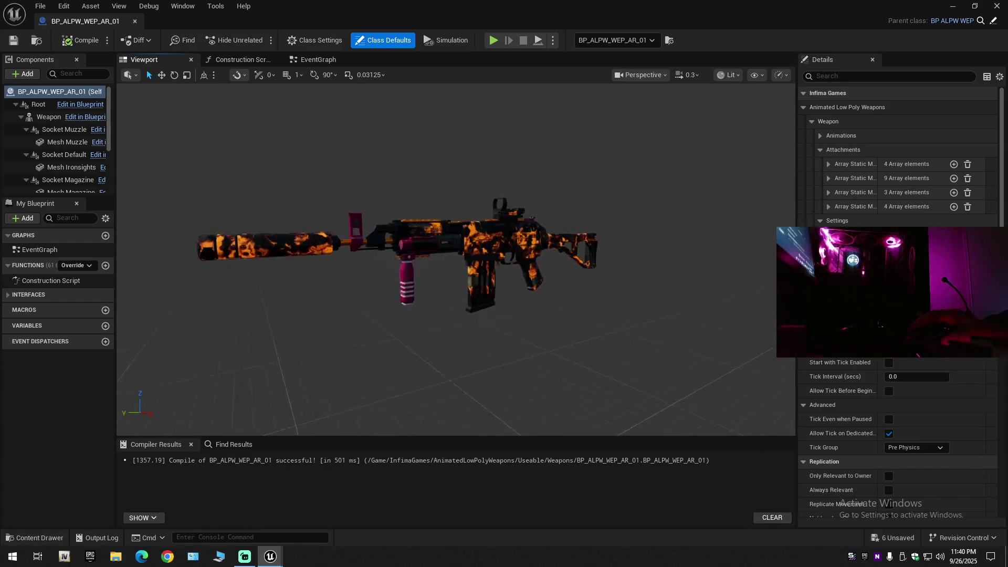
{"action": "scroll", "coordinate": [462, 342], "scroll_direction": "down", "scroll_amount": 1}
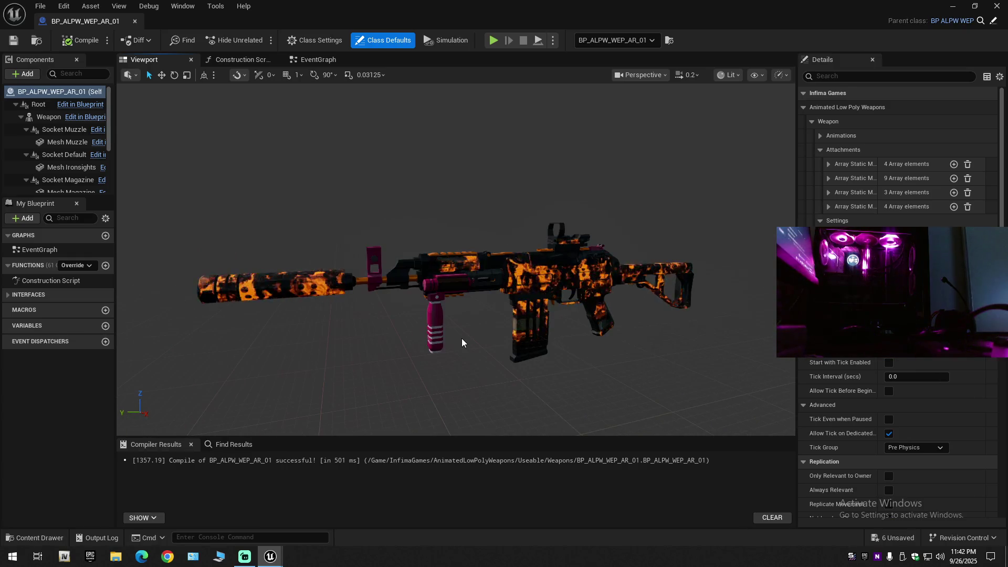
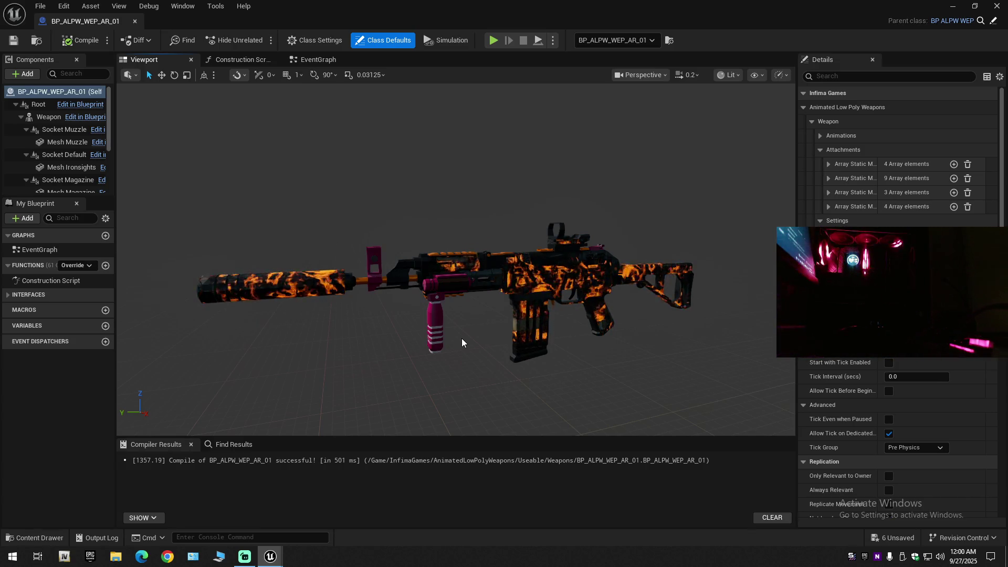
Bring Streamlabs Desktop in front of the rifle blueprint editor using its taskbar preview
{"action": "mouse_move", "coordinate": [246, 563]}
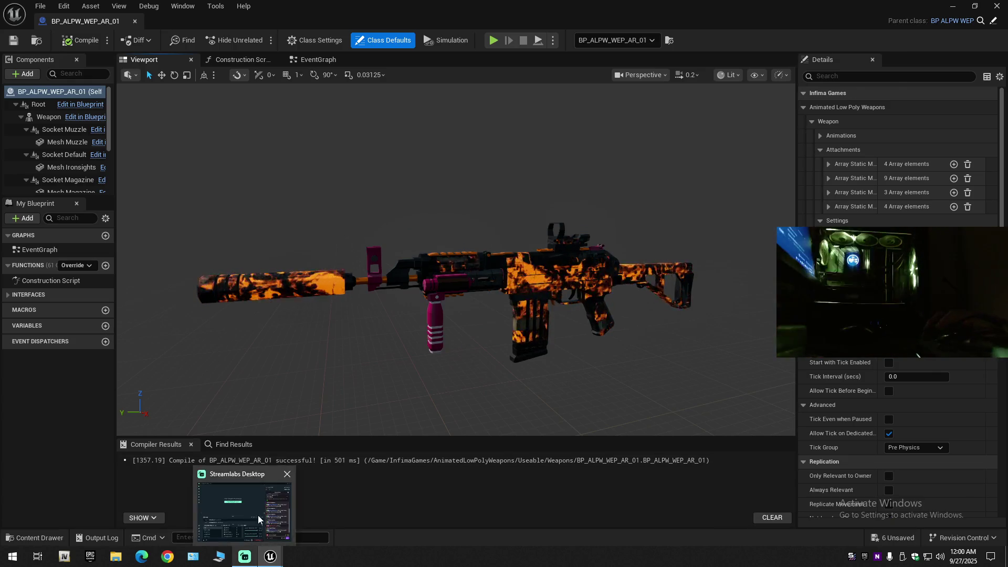
{"action": "left_click", "coordinate": [258, 517]}
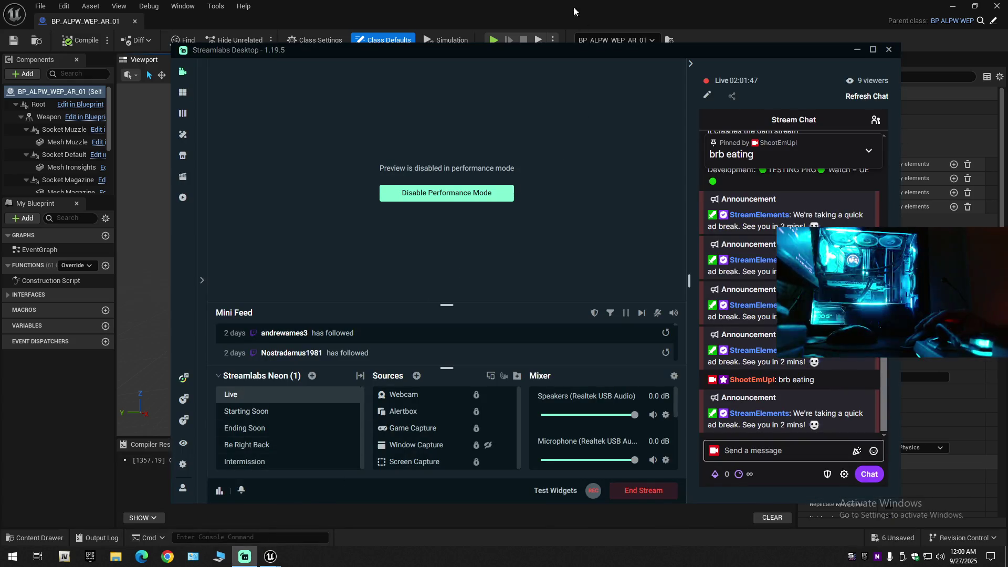
Switch from Streamlabs to Unreal, back to Streamlabs, then return to the Unreal editor
{"action": "left_click", "coordinate": [578, 14]}
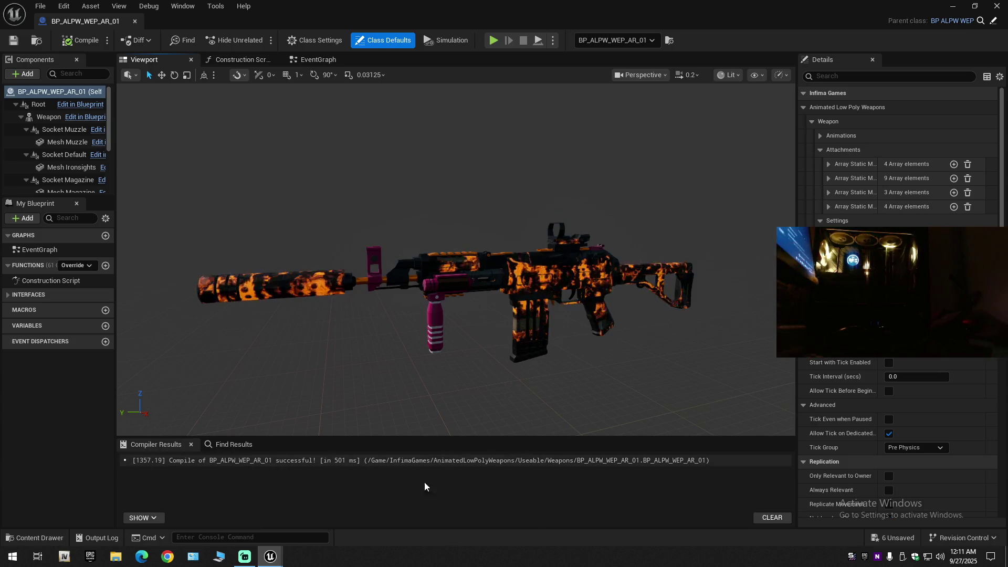
{"action": "left_click", "coordinate": [242, 558]}
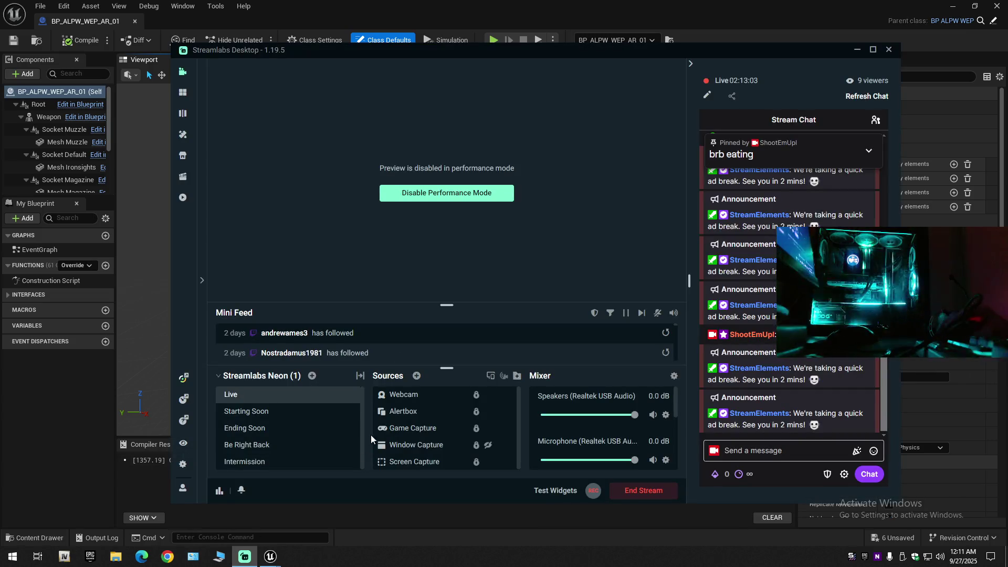
{"action": "left_click", "coordinate": [159, 20]}
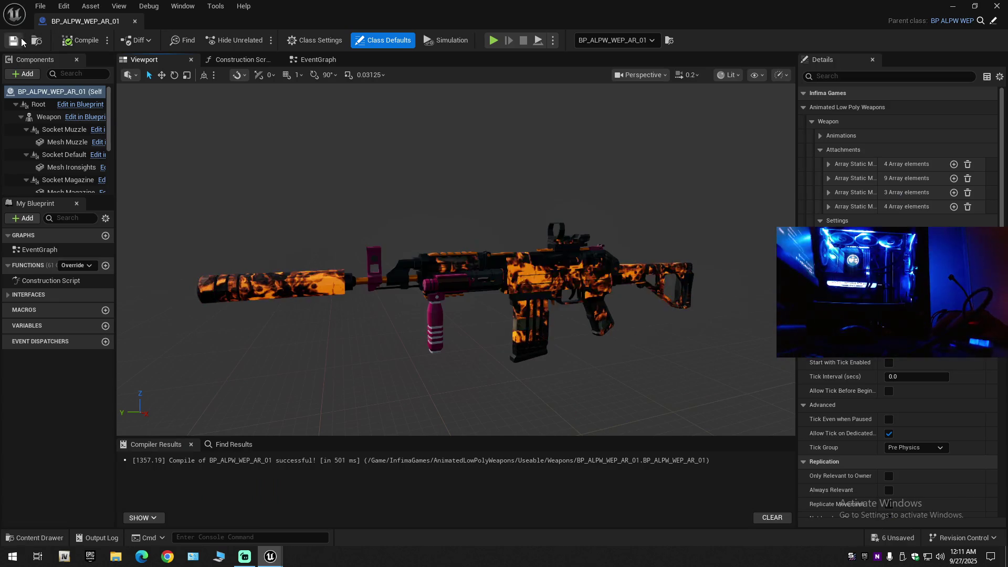
Close the BP_ALPW_WEP_AR_01 tab and quit Unreal, saving the four modified weapon assets
{"action": "left_click", "coordinate": [135, 21]}
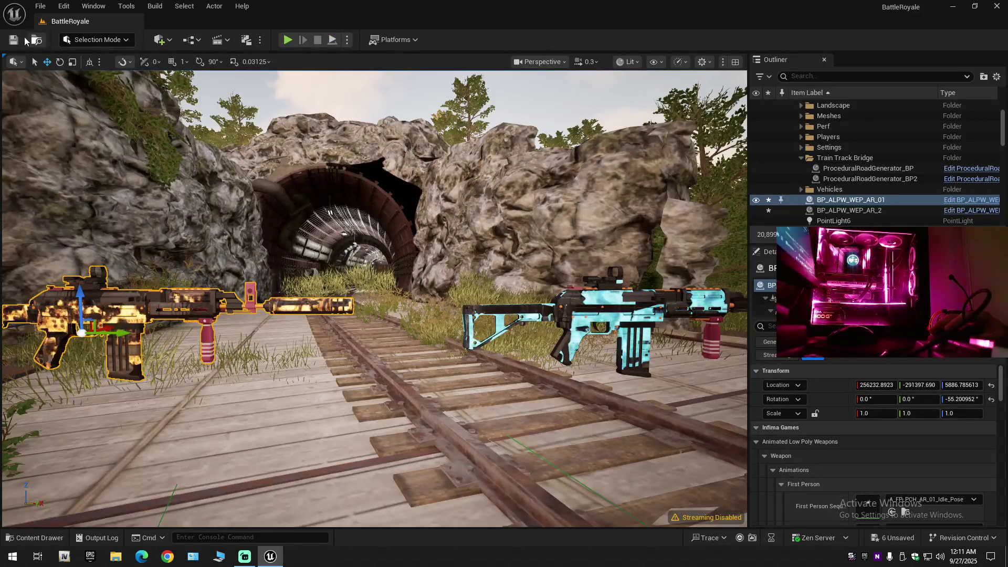
{"action": "left_click", "coordinate": [998, 7]}
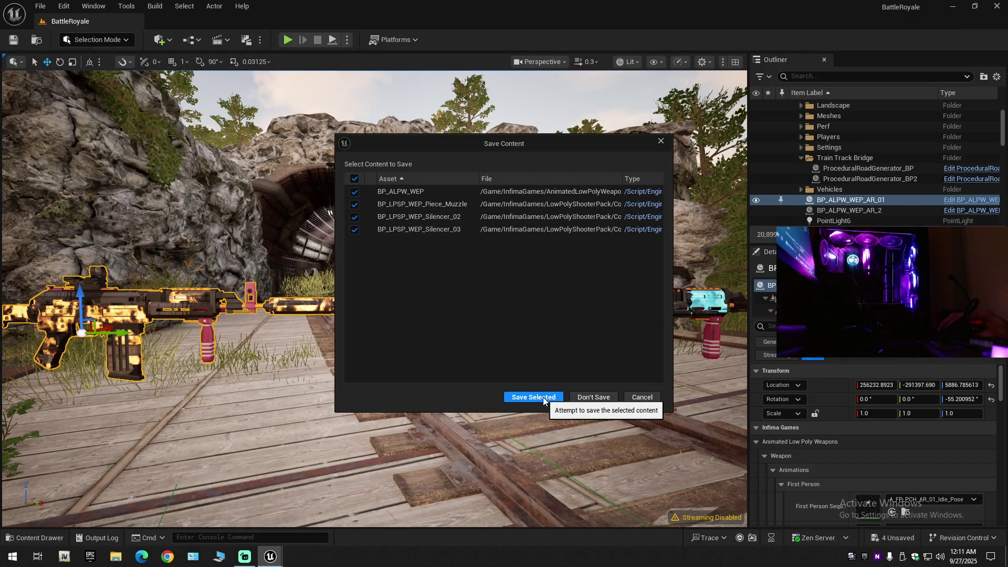
{"action": "left_click", "coordinate": [544, 399]}
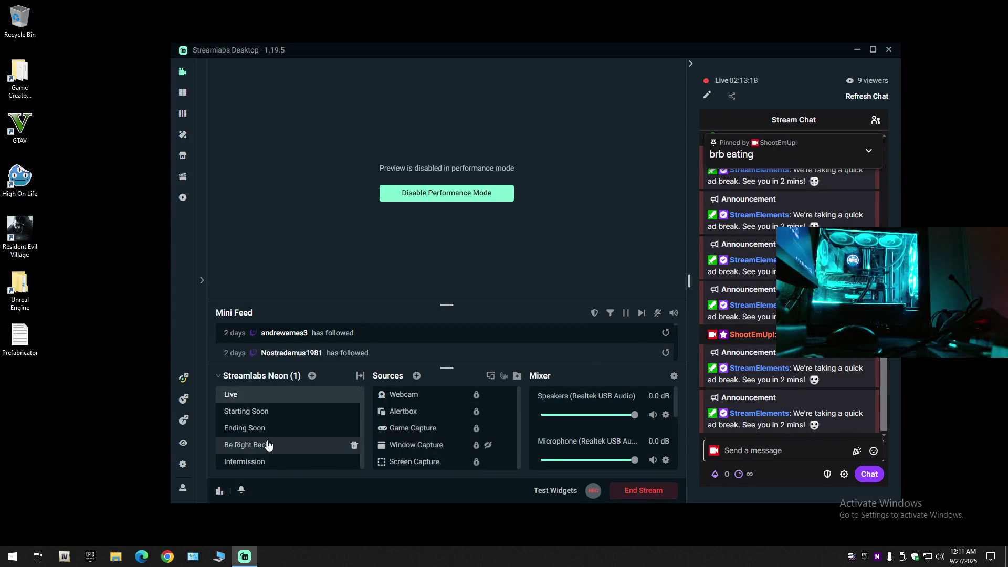
Switch the live stream to the Be Right Back scene in the Scenes list
{"action": "left_click", "coordinate": [268, 445]}
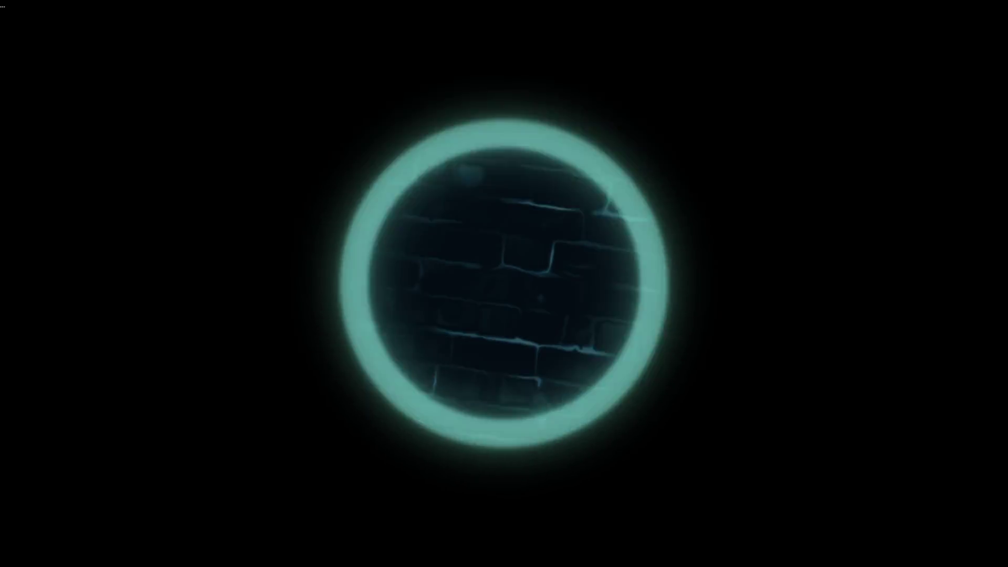